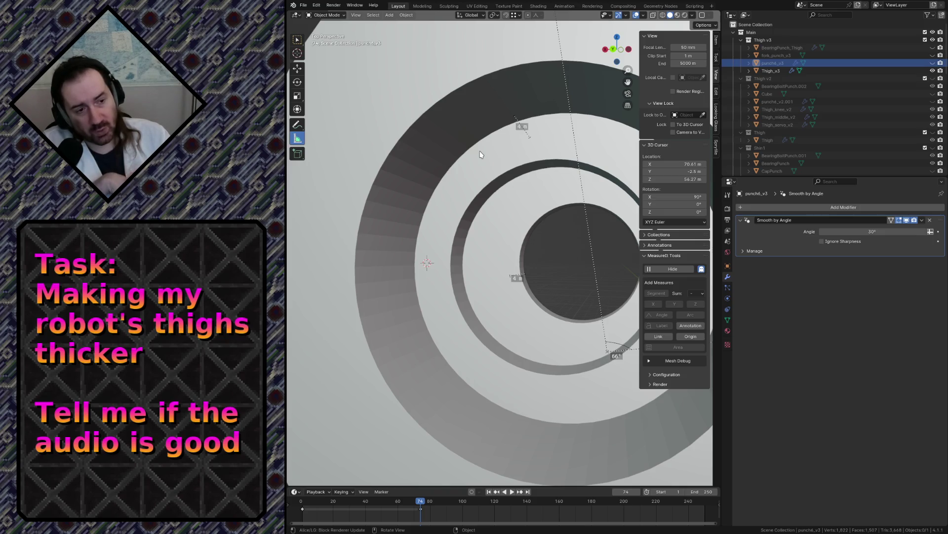
# - Walk-navigate around the thigh part to view it from a couple of angles
pyautogui.hotkey('shift', '`')
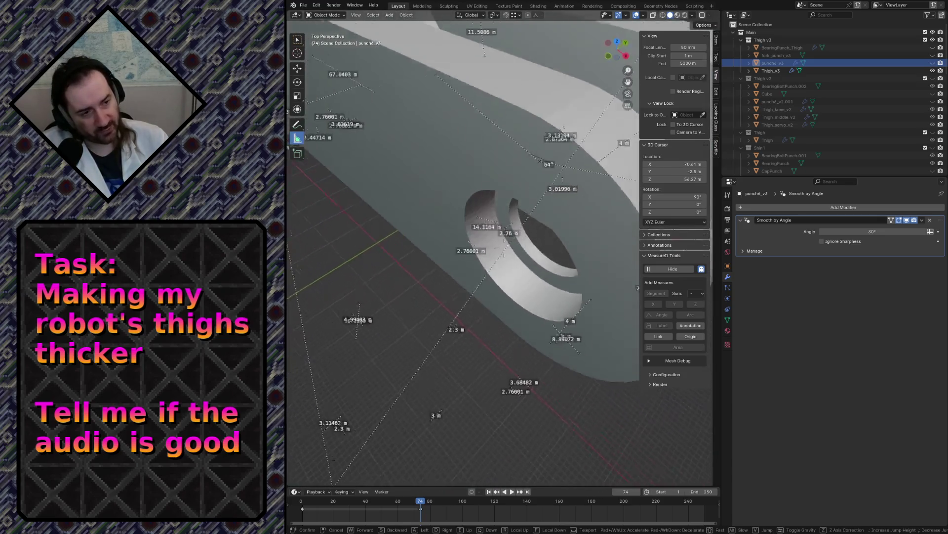
pyautogui.click(398, 152)
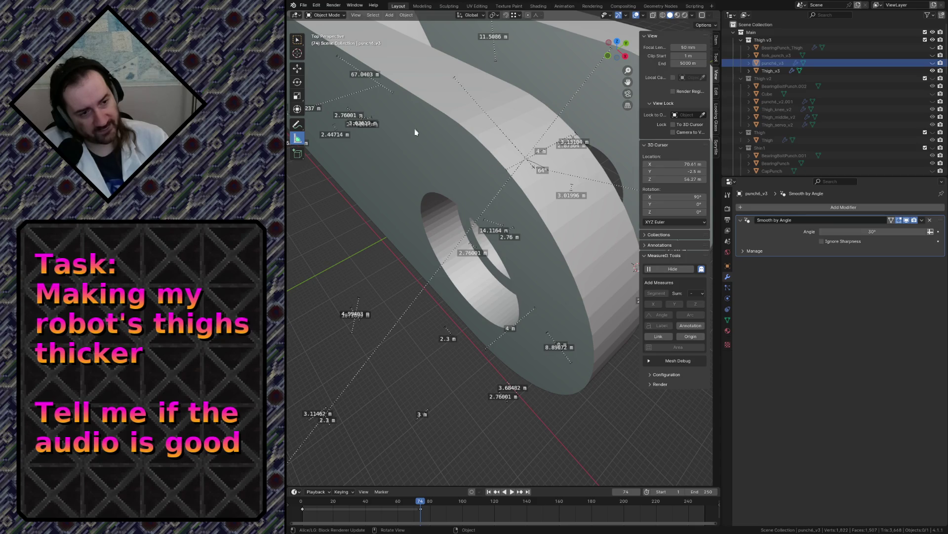
pyautogui.hotkey('shift', '`')
pyautogui.click(493, 241)
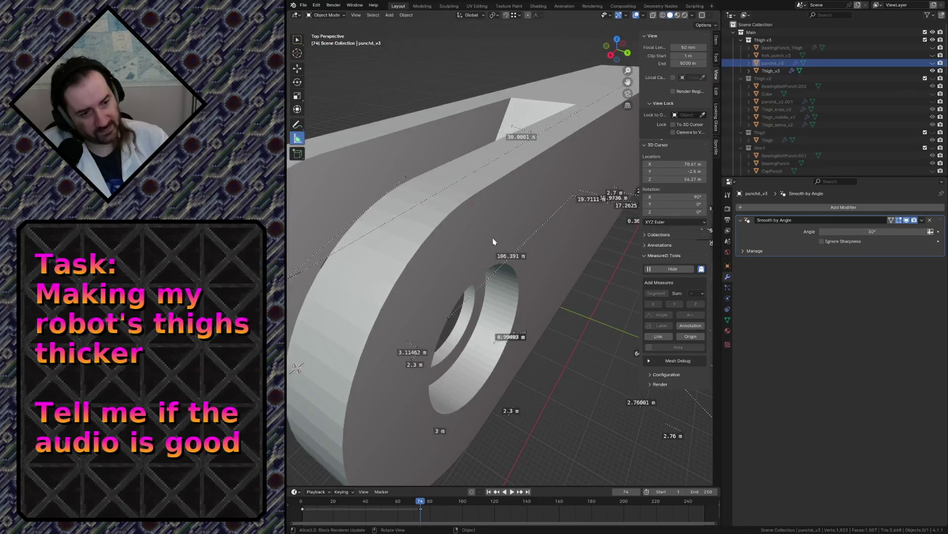
# - Fly in close to the thigh's bearing hole and unhide the BearingPunch_Thigh cutter
pyautogui.hotkey('shift', '`')
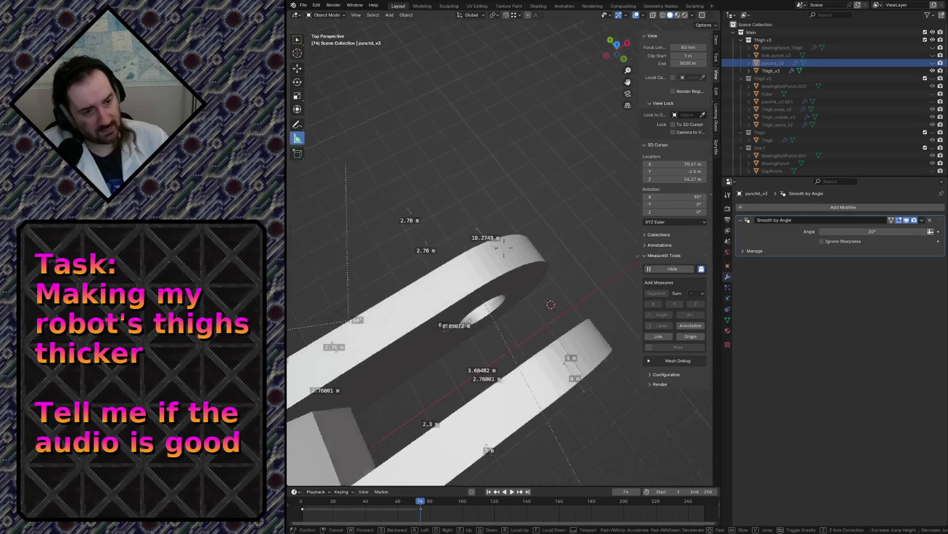
pyautogui.press('w')
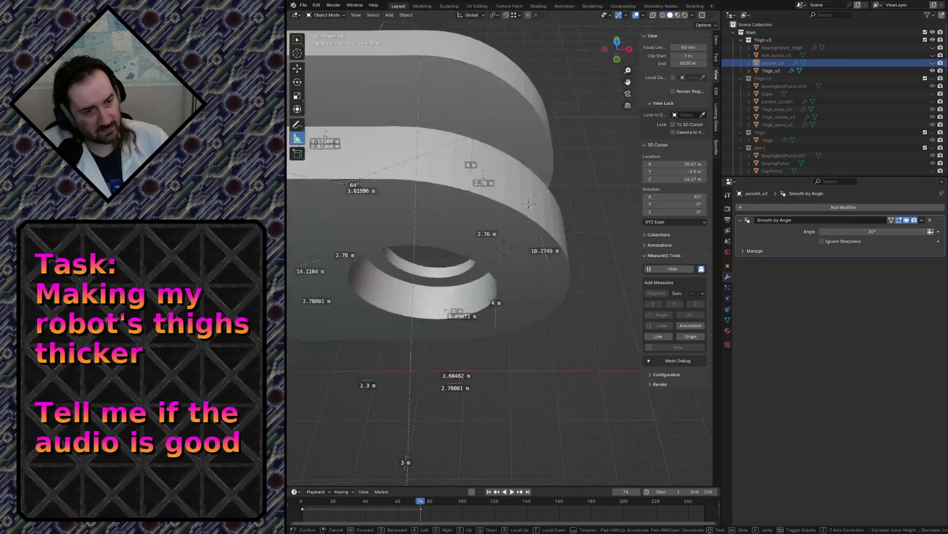
pyautogui.press('w')
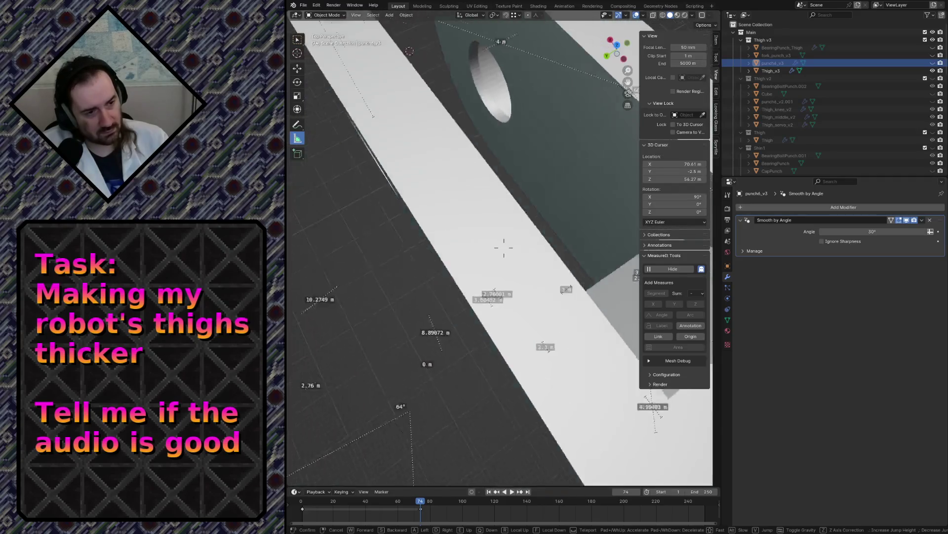
pyautogui.press('w')
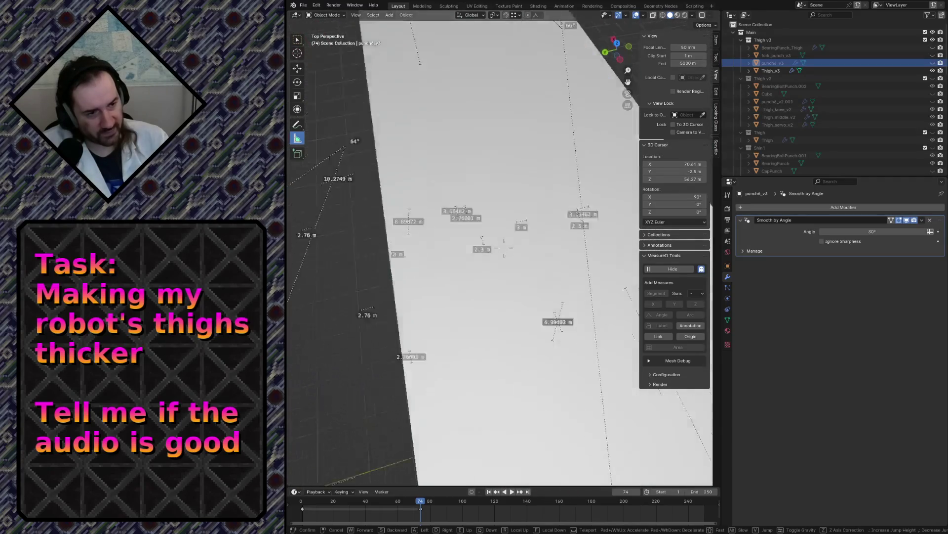
pyautogui.press('s')
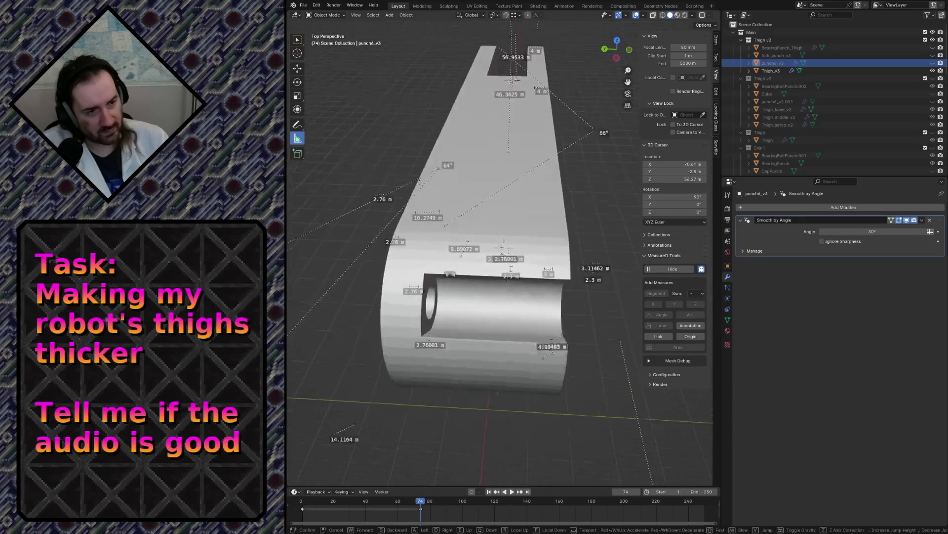
pyautogui.press('s')
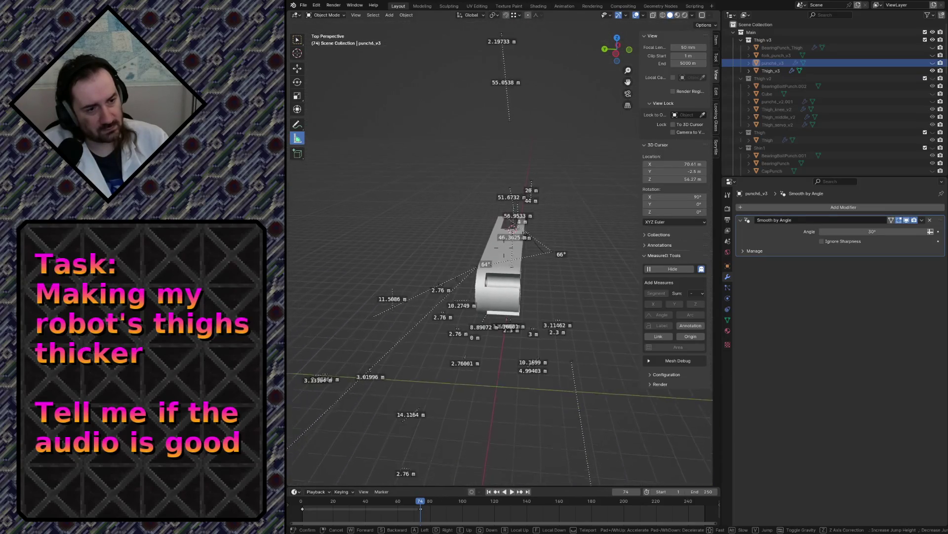
pyautogui.press('w')
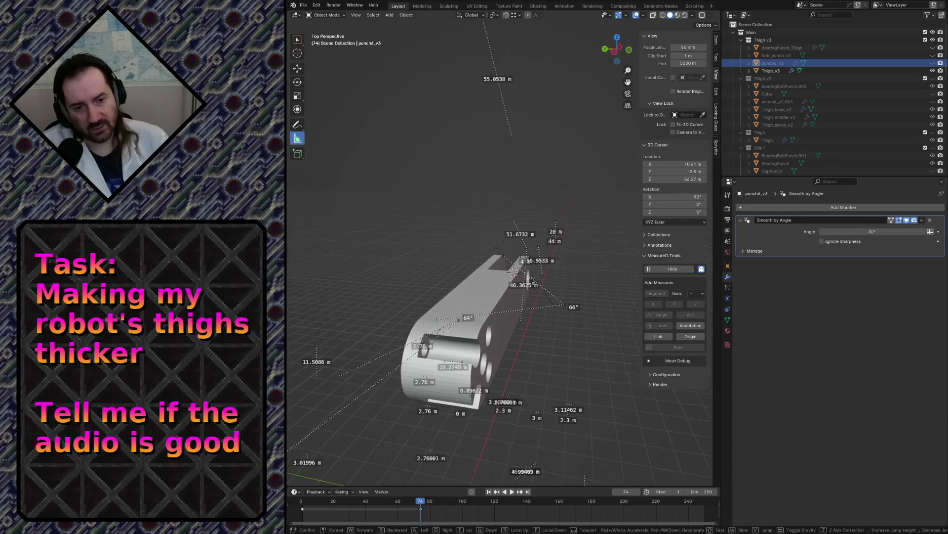
pyautogui.press('w')
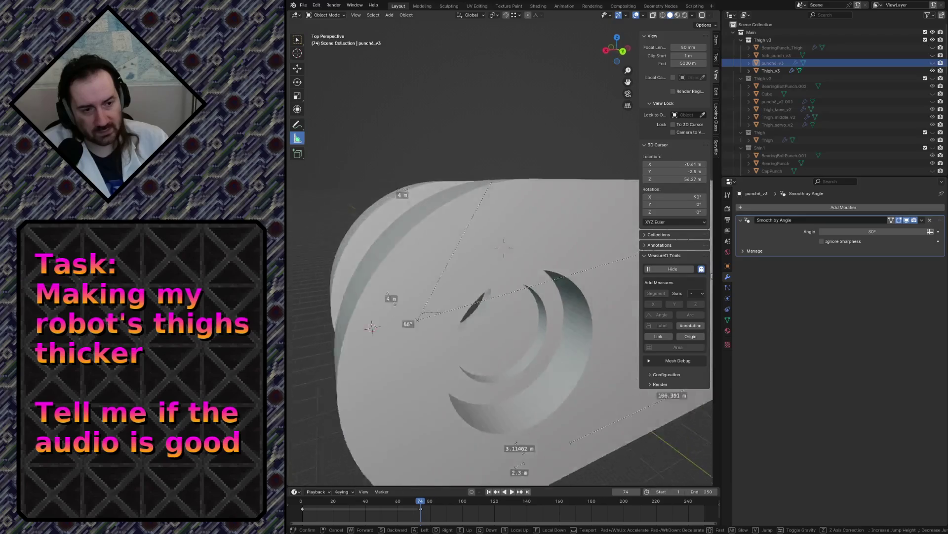
pyautogui.click(429, 380)
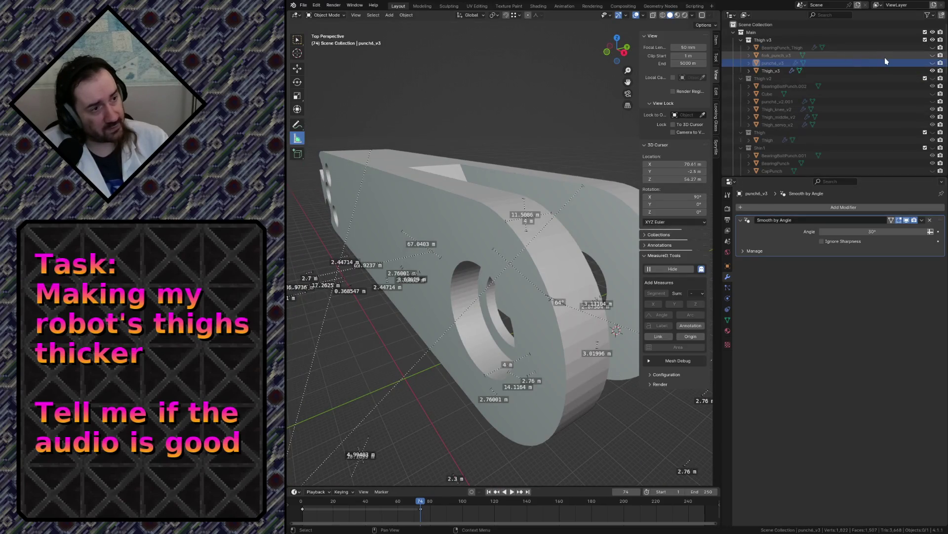
pyautogui.click(932, 47)
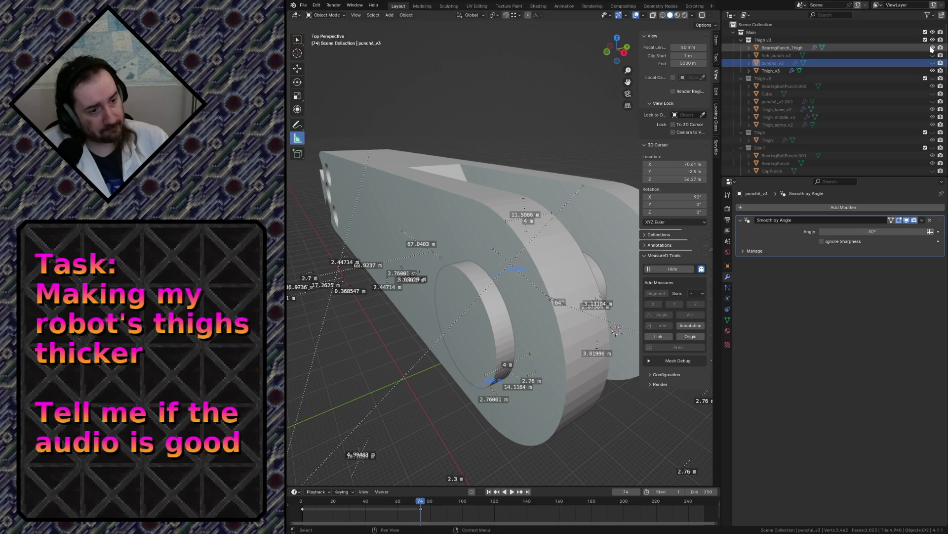
# - Put the BearingPunch_Thigh cutter in Edit Mode, framed in top view with wireframe shading
pyautogui.click(486, 311)
pyautogui.press('Tab')
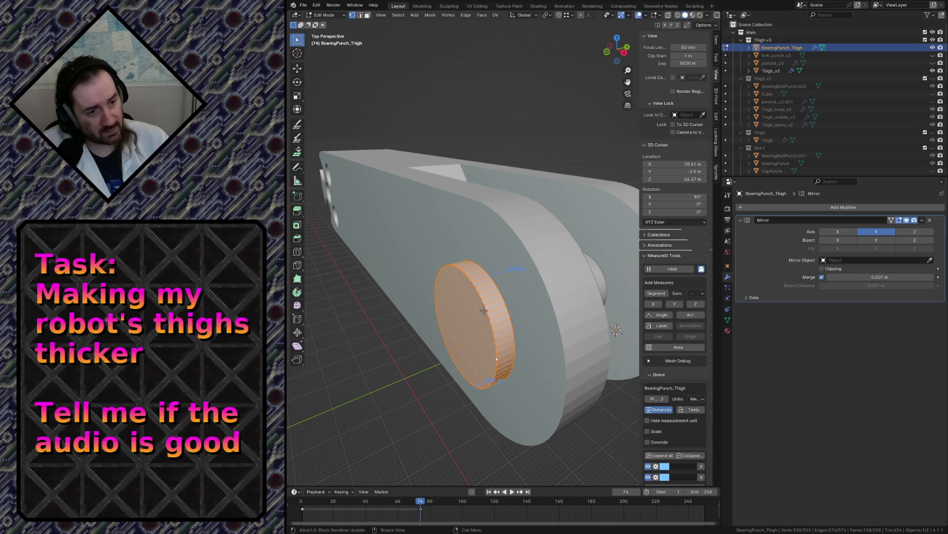
pyautogui.press('KP_7')
pyautogui.press('KP_Decimal')
pyautogui.press('z')
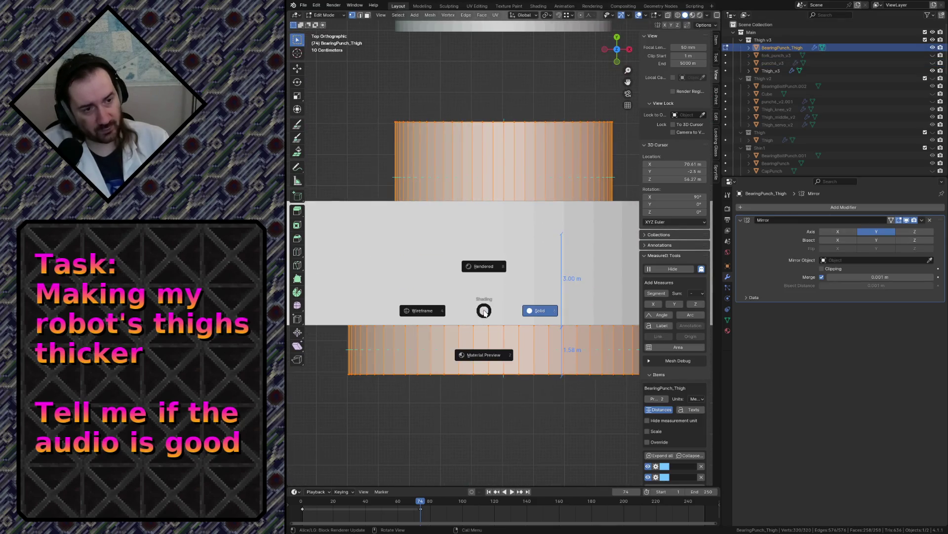
pyautogui.click(435, 320)
pyautogui.scroll(-4, 501, 351)
pyautogui.scroll(2, 501, 351)
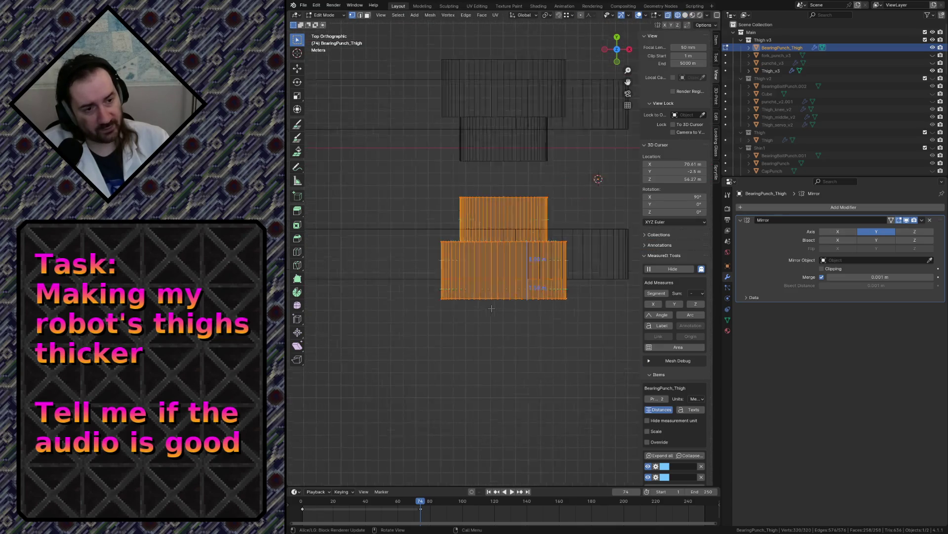
# - Select the cutter's bottom vertex ring and extend it along Y
pyautogui.hotkey('alt', 'a')
pyautogui.moveTo(410, 285); pyautogui.dragTo(623, 356)
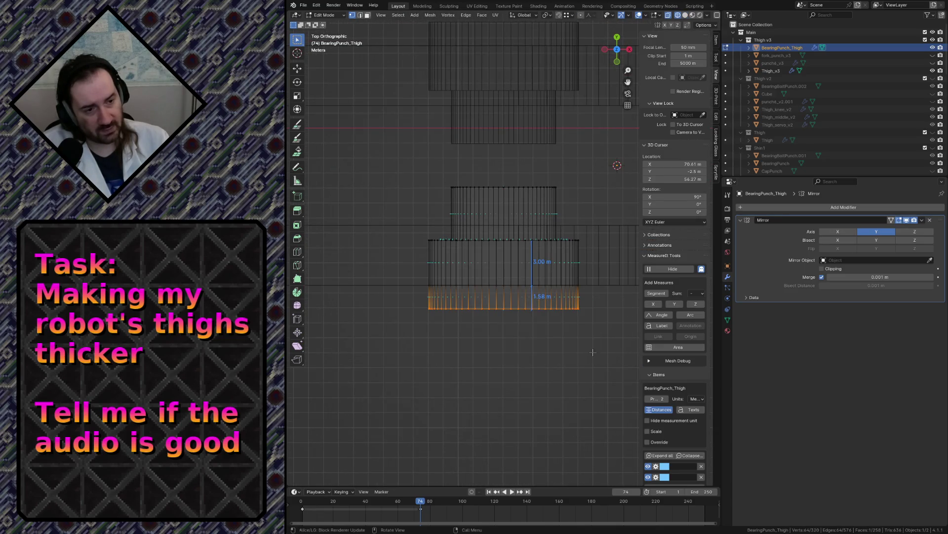
pyautogui.press('g')
pyautogui.press('y')
pyautogui.click(463, 272)
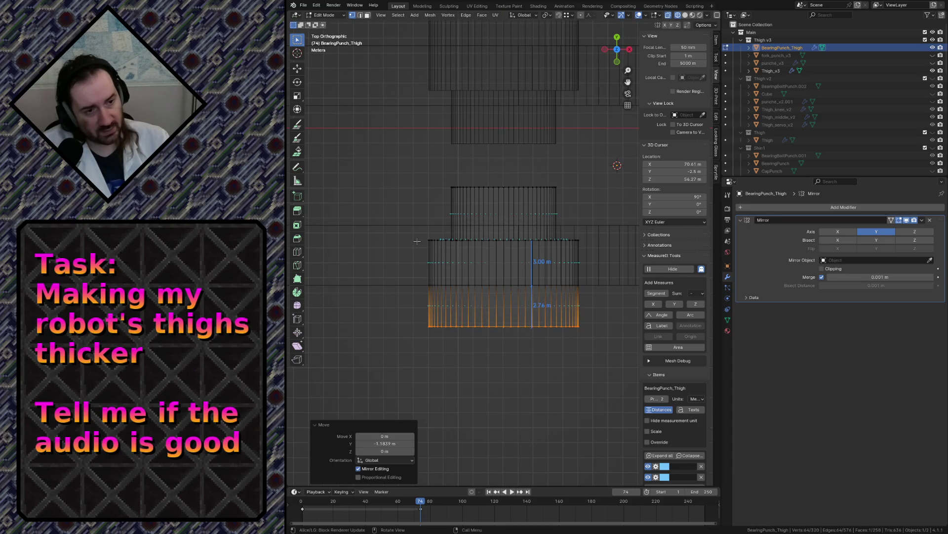
# - Move the whole cutter mesh 1.5442 m along Y
pyautogui.press('a')
pyautogui.press('g')
pyautogui.press('y')
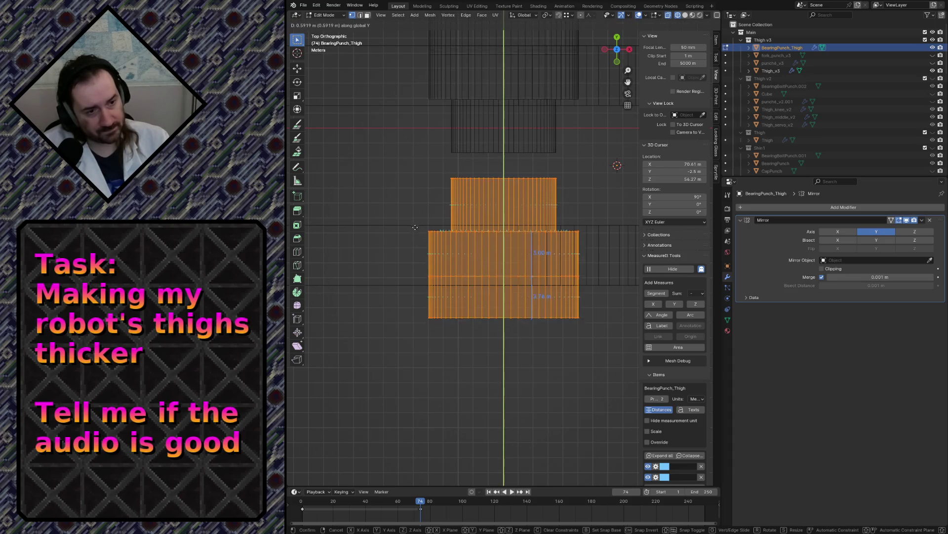
pyautogui.click(410, 218)
# - Select the central edge ring and try dissolving it, then undo the dissolve
pyautogui.click(418, 246)
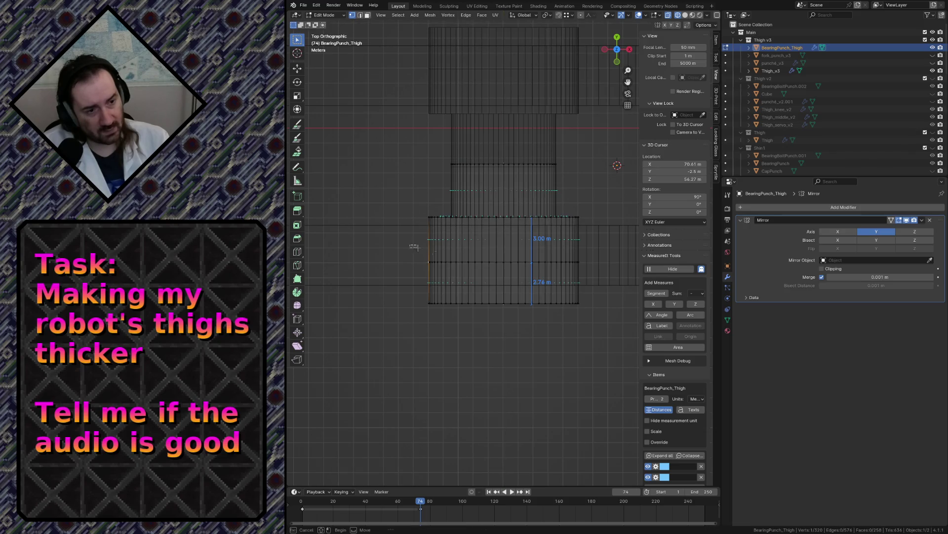
pyautogui.moveTo(410, 244); pyautogui.dragTo(621, 274)
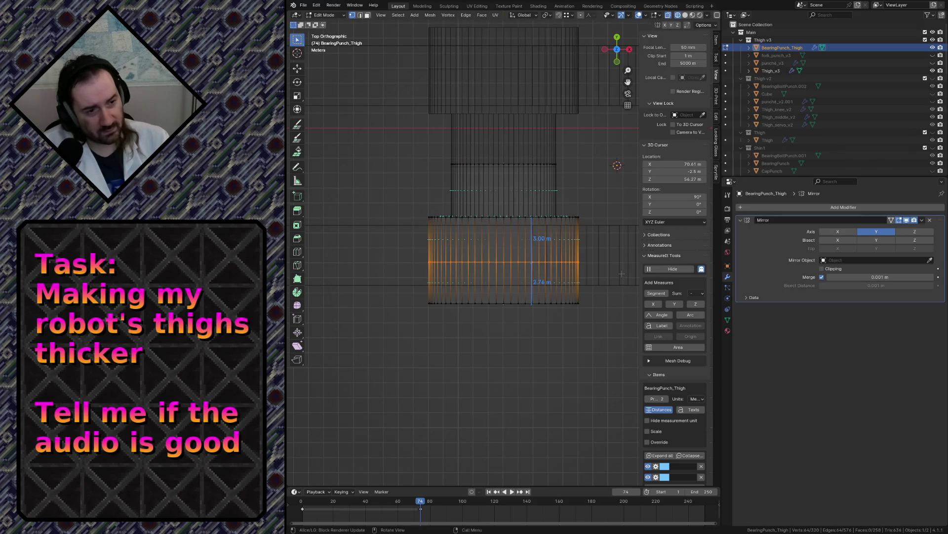
pyautogui.press('x')
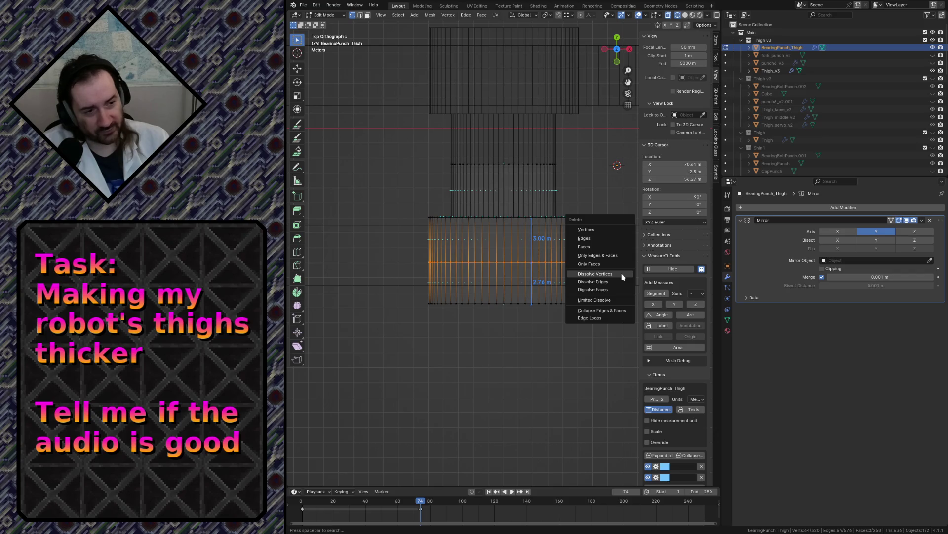
pyautogui.click(621, 275)
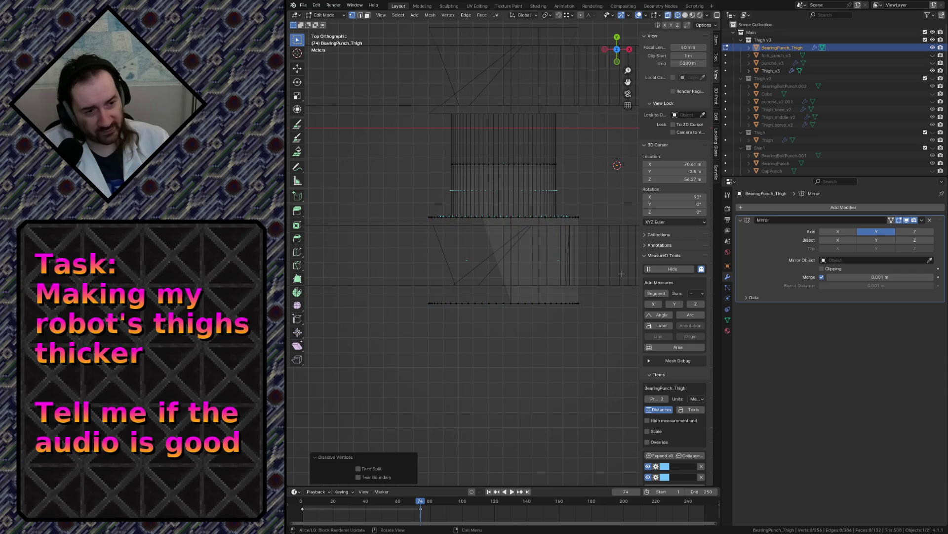
pyautogui.hotkey('ctrl', 'z')
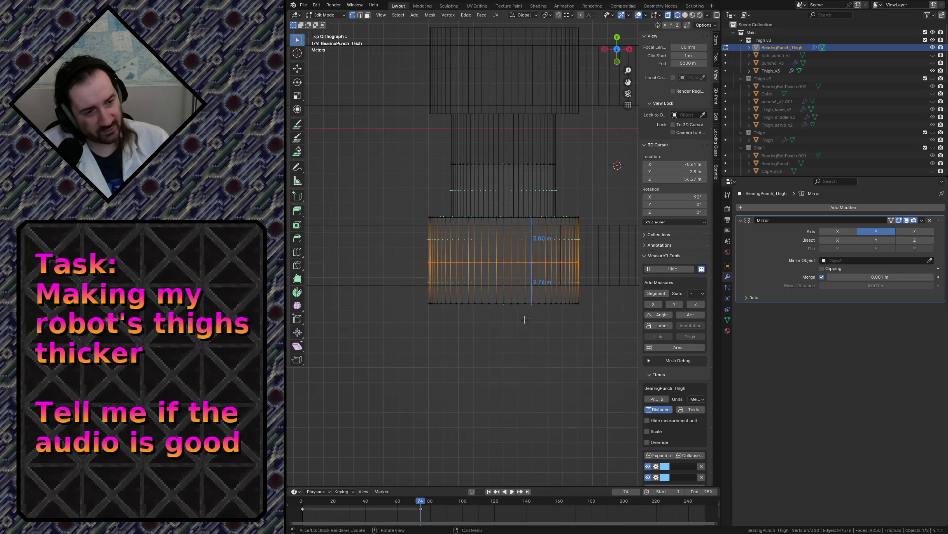
# - Check the cylinder, then move the selected vertices further along Y from top view
pyautogui.hotkey('shift', '`')
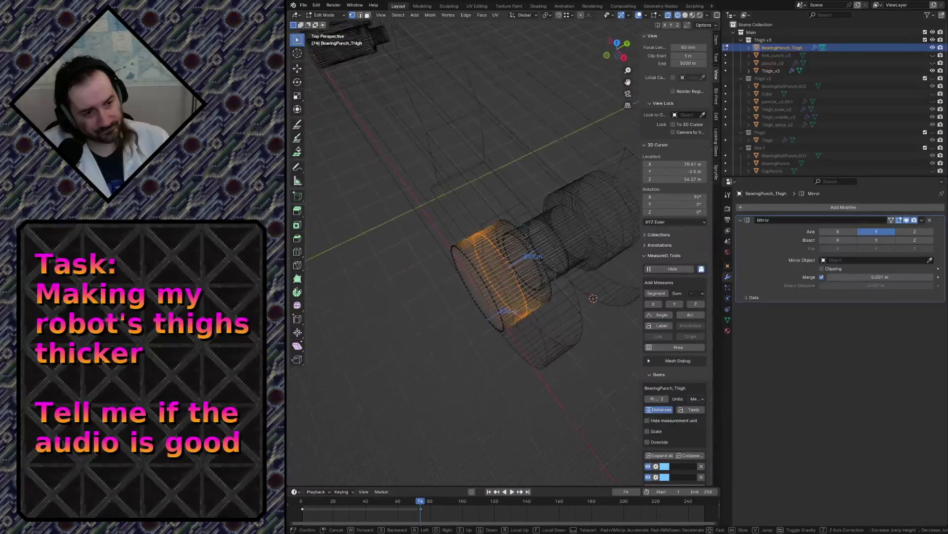
pyautogui.click(524, 252)
pyautogui.press('KP_7')
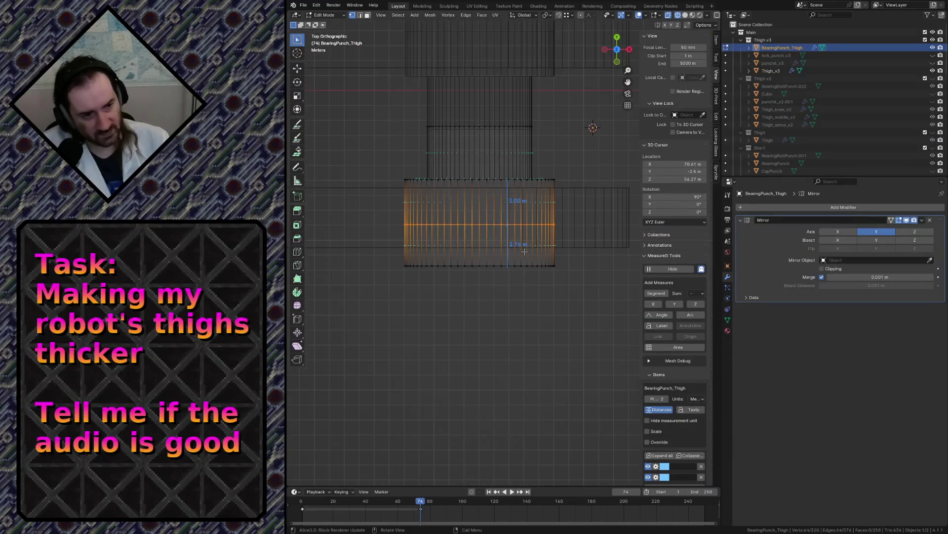
pyautogui.press('g')
pyautogui.press('y')
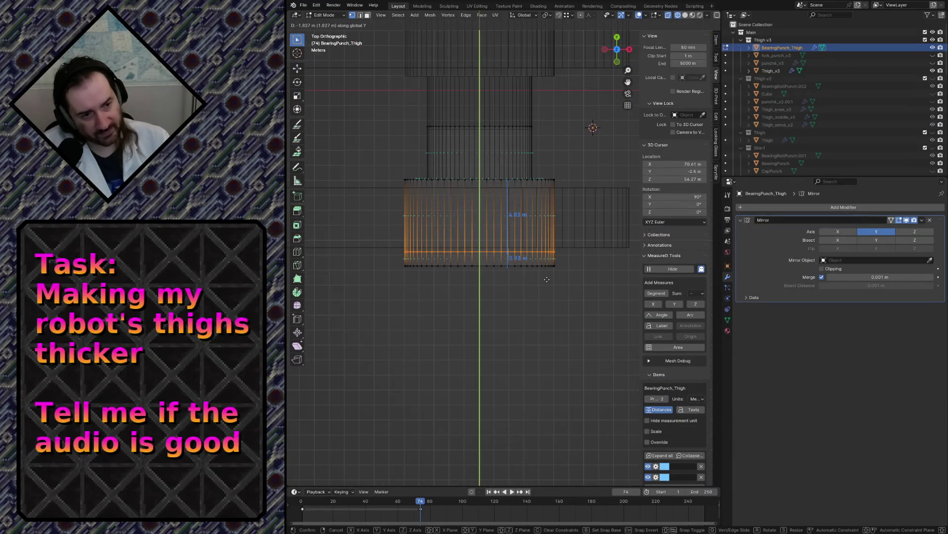
pyautogui.click(544, 277)
# - Return to Object Mode, save robot.blend, and deselect the cutter
pyautogui.press('Tab')
pyautogui.hotkey('ctrl', 's')
pyautogui.hotkey('alt', 'a')
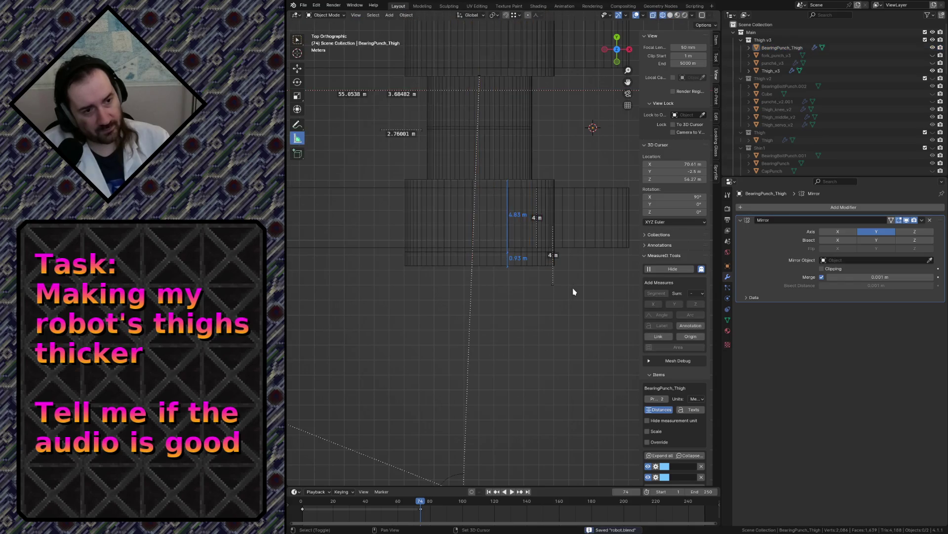
# - Switch the viewport back to solid shading and orbit around the thigh parts
pyautogui.press('KP_2')
pyautogui.press('KP_2')
pyautogui.press('KP_2')
pyautogui.press('z')
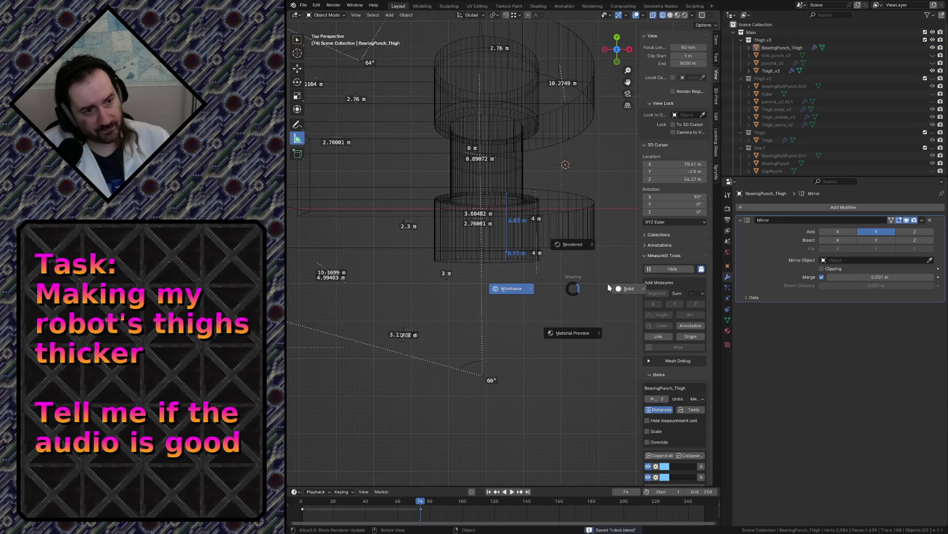
pyautogui.click(621, 287)
pyautogui.moveTo(622, 287)
pyautogui.mouseDown(button='middle')
pyautogui.moveTo(608, 296)
pyautogui.moveTo(621, 288)
pyautogui.mouseUp(button='middle')
pyautogui.hotkey('ctrl', 's')
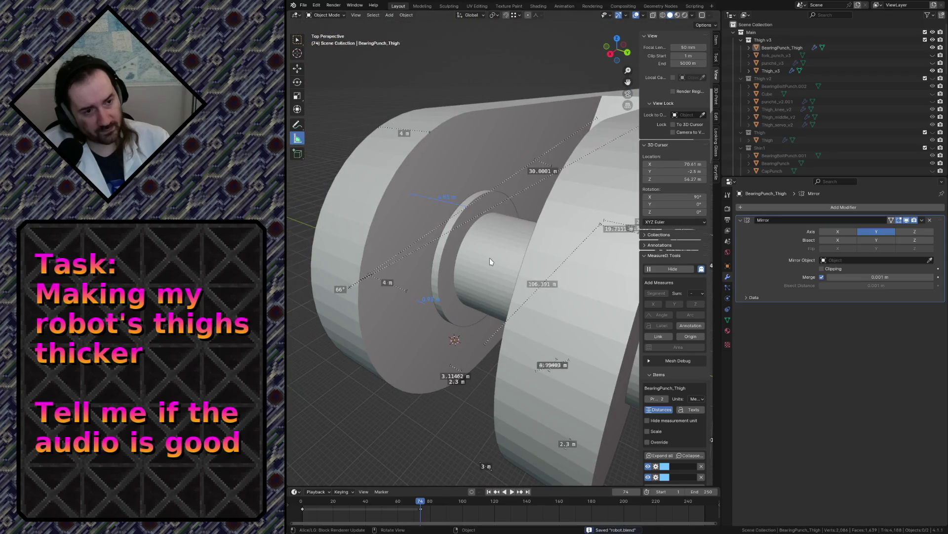
# - Hide the shaft and fly in close to the thigh plates
pyautogui.click(491, 262)
pyautogui.press('h')
pyautogui.hotkey('shift', '`')
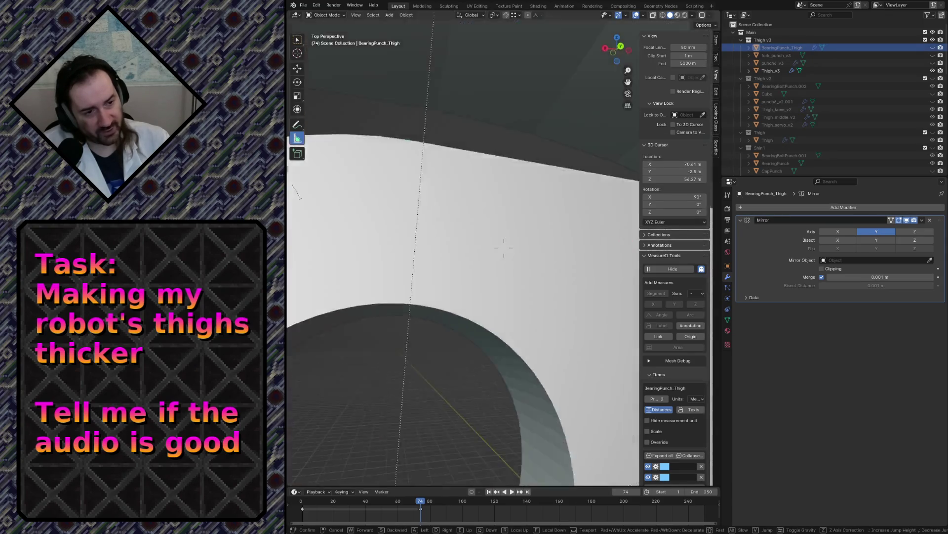
pyautogui.press('s')
pyautogui.press('w')
pyautogui.press('s')
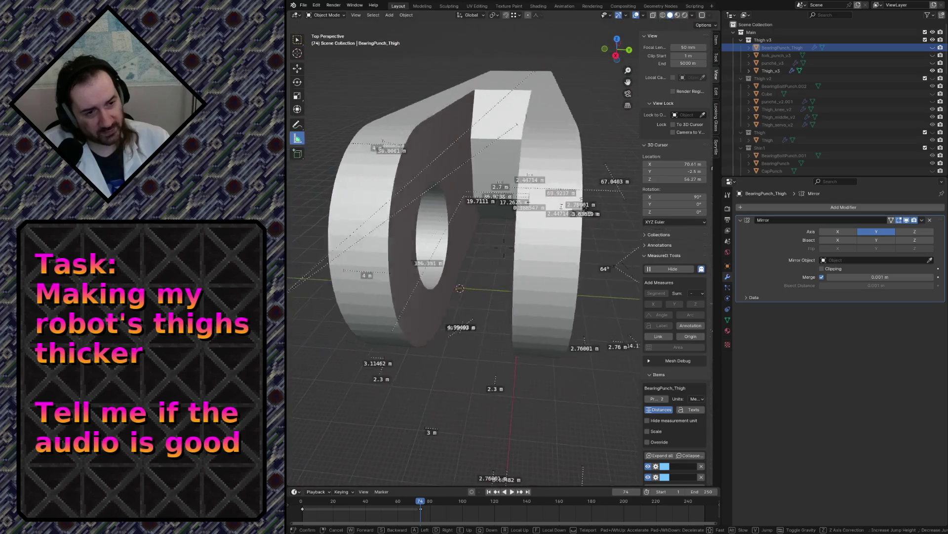
pyautogui.press('w')
pyautogui.click(377, 183)
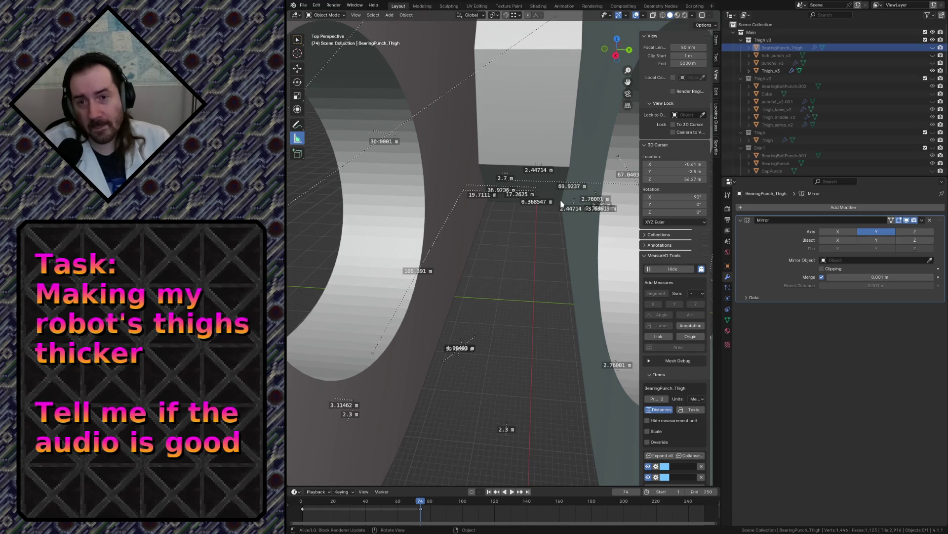
# - Fly close to the thigh's bearing hole and inspect the plate from several angles
pyautogui.hotkey('shift', '`')
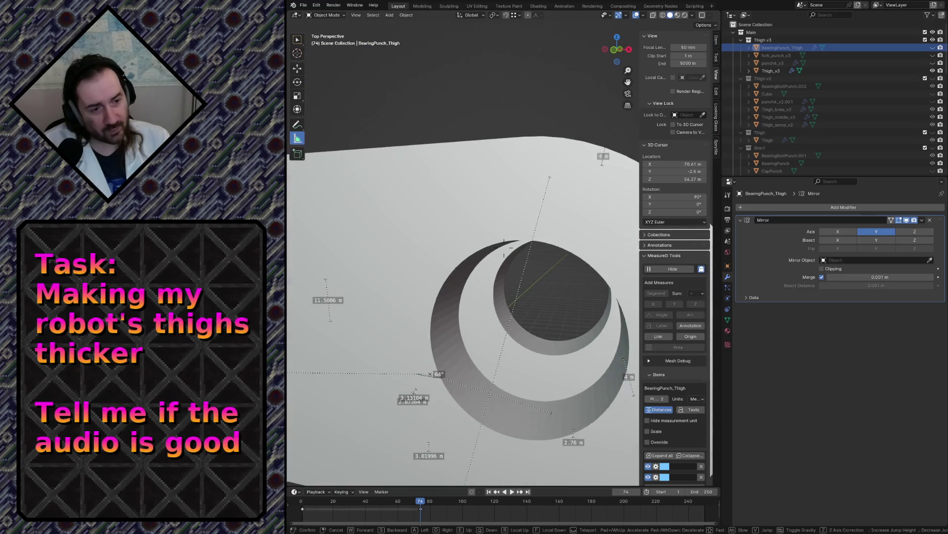
pyautogui.click(526, 287)
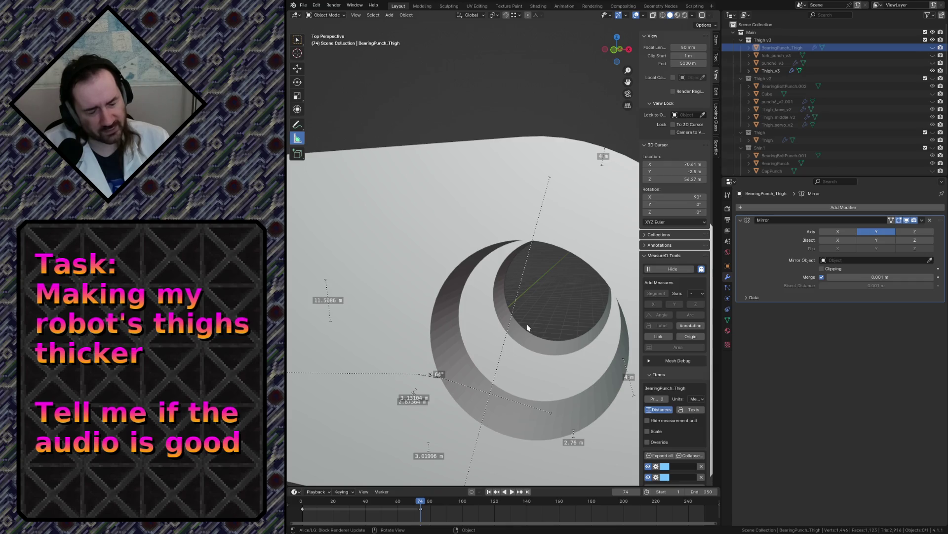
pyautogui.hotkey('shift', '`')
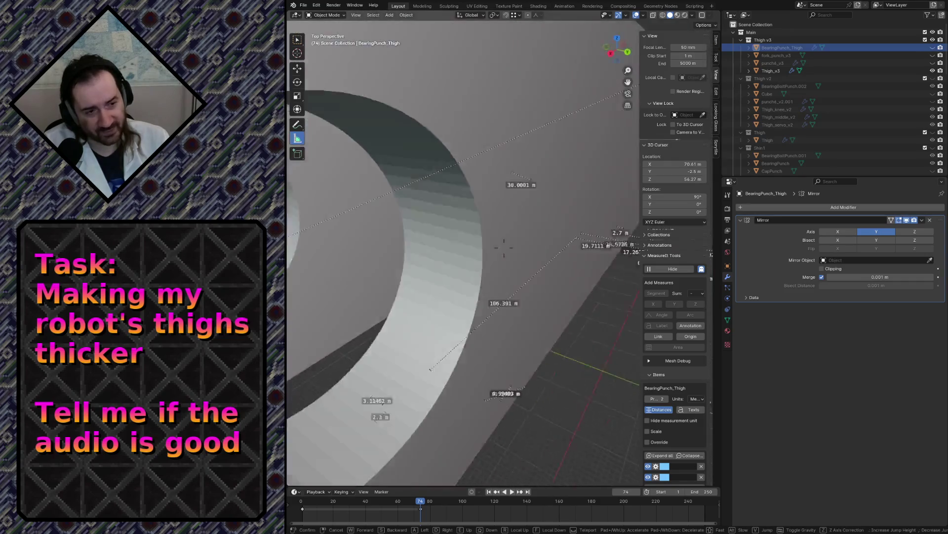
pyautogui.press('w')
pyautogui.press('s')
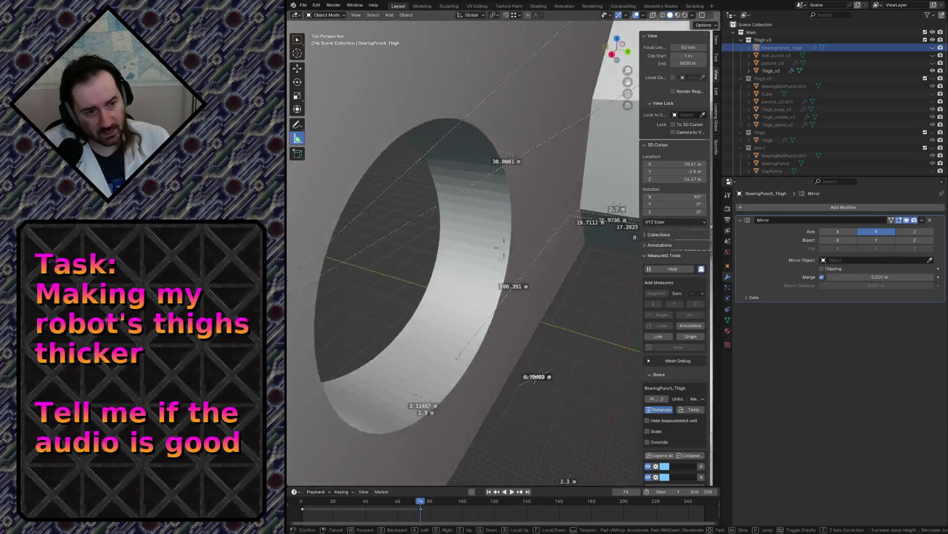
pyautogui.press('w')
pyautogui.press('s')
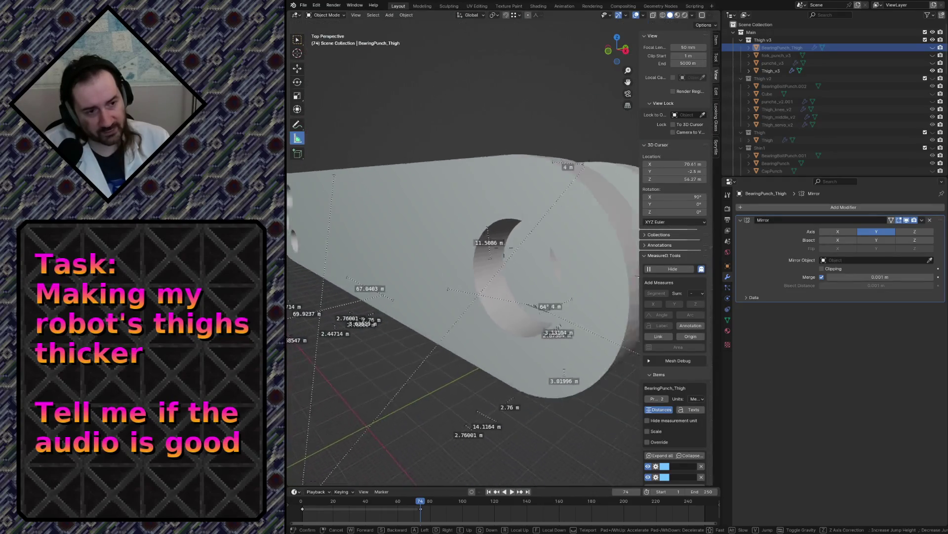
pyautogui.press('s')
pyautogui.press('Return')
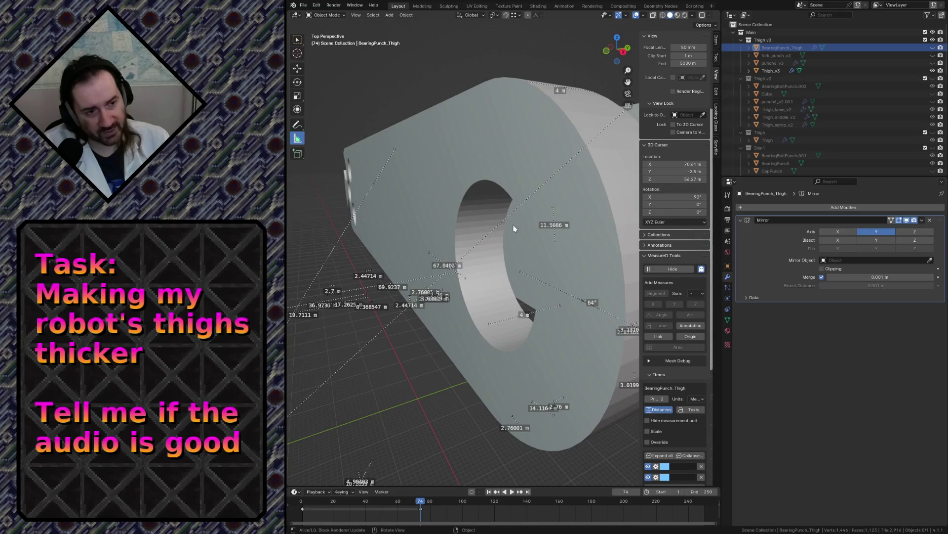
pyautogui.hotkey('shift', '`')
pyautogui.press('w')
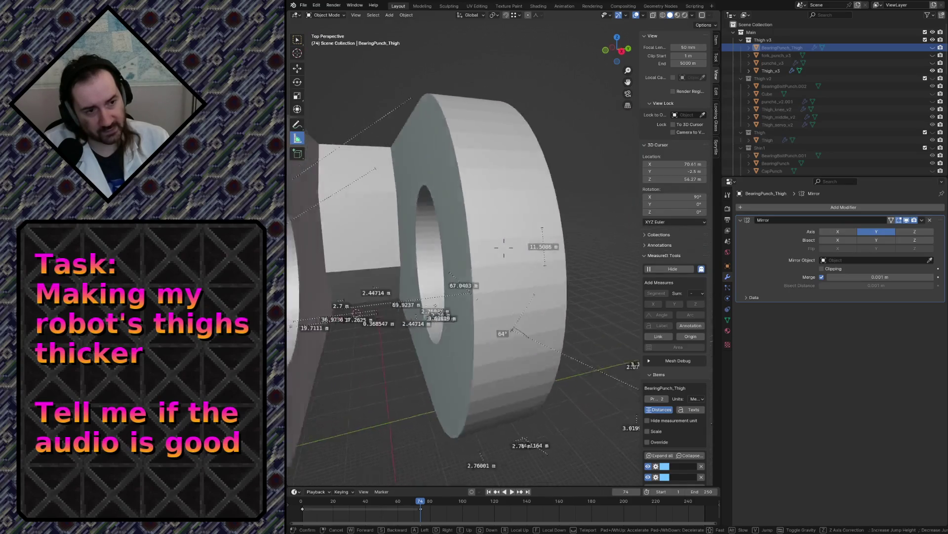
pyautogui.press('Return')
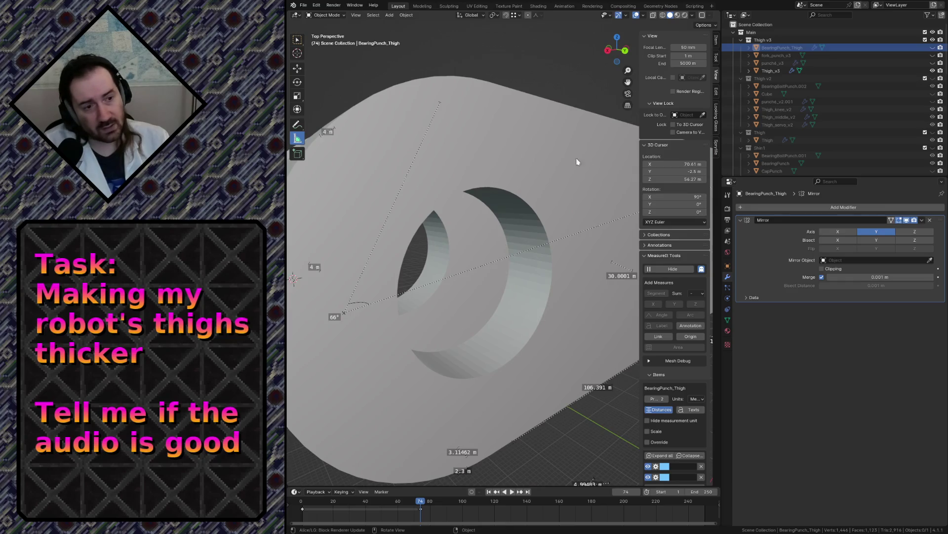
# - Circle the whole holed thigh, then save robot.blend and select Thigh_v3
pyautogui.hotkey('shift', '`')
pyautogui.press('s')
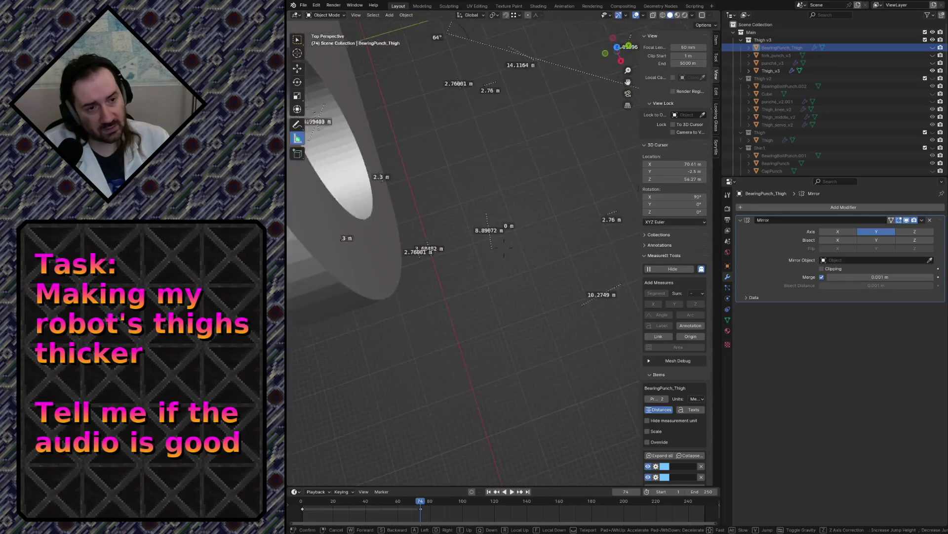
pyautogui.press('w')
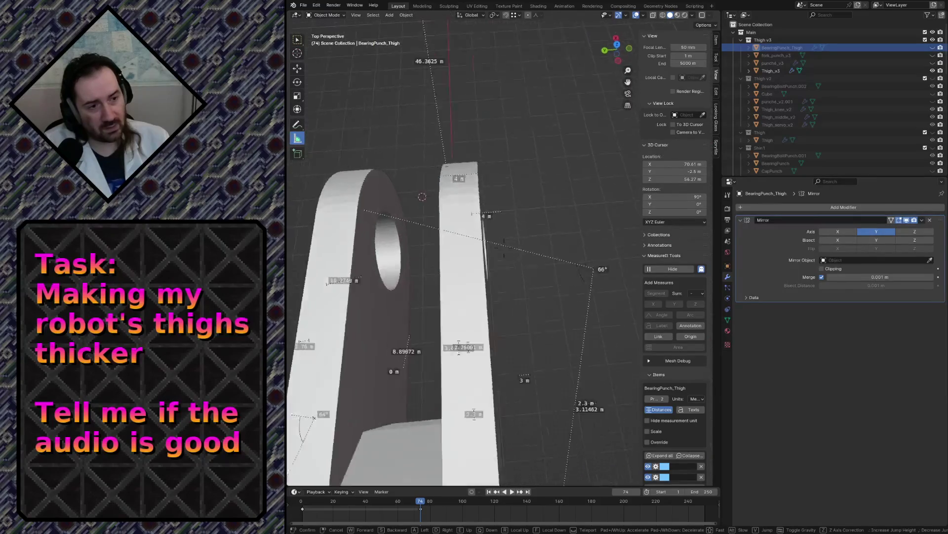
pyautogui.press('s')
pyautogui.press('w')
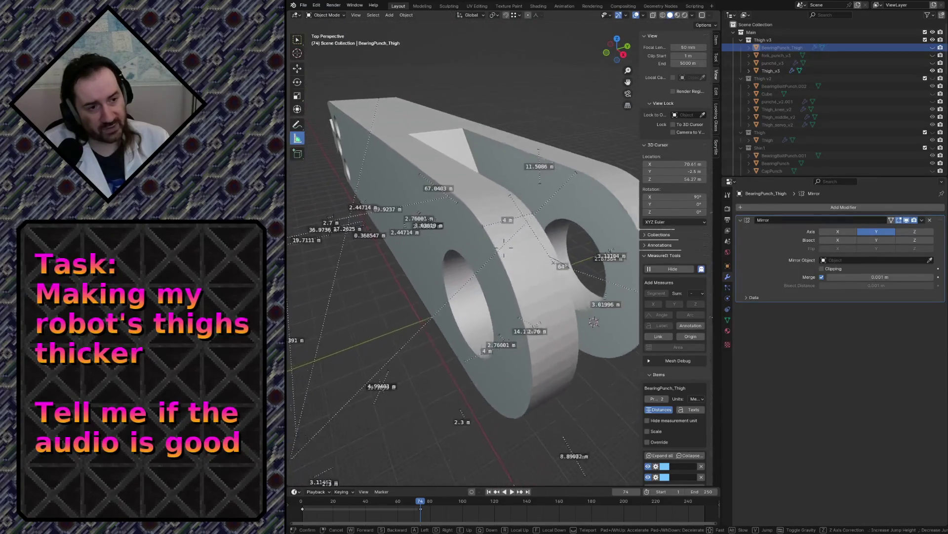
pyautogui.press('s')
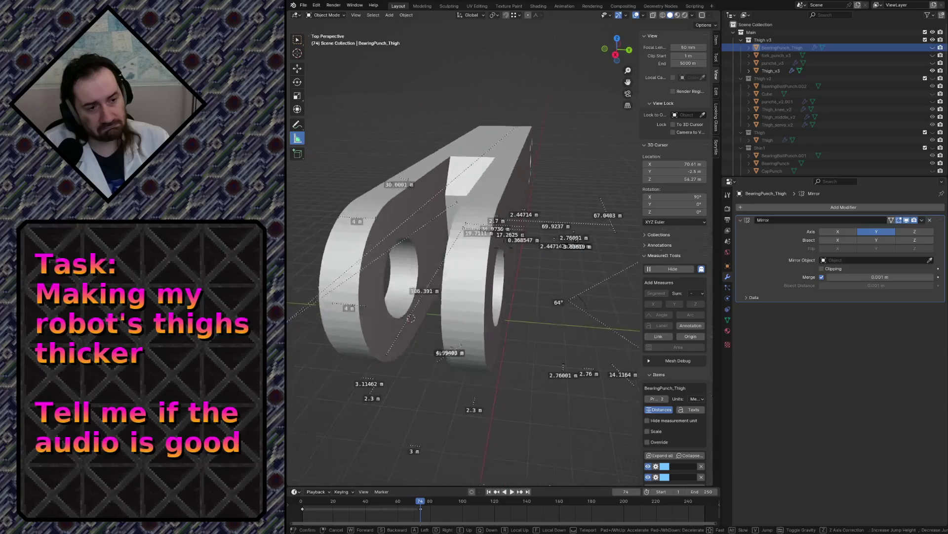
pyautogui.press('w')
pyautogui.press('w')
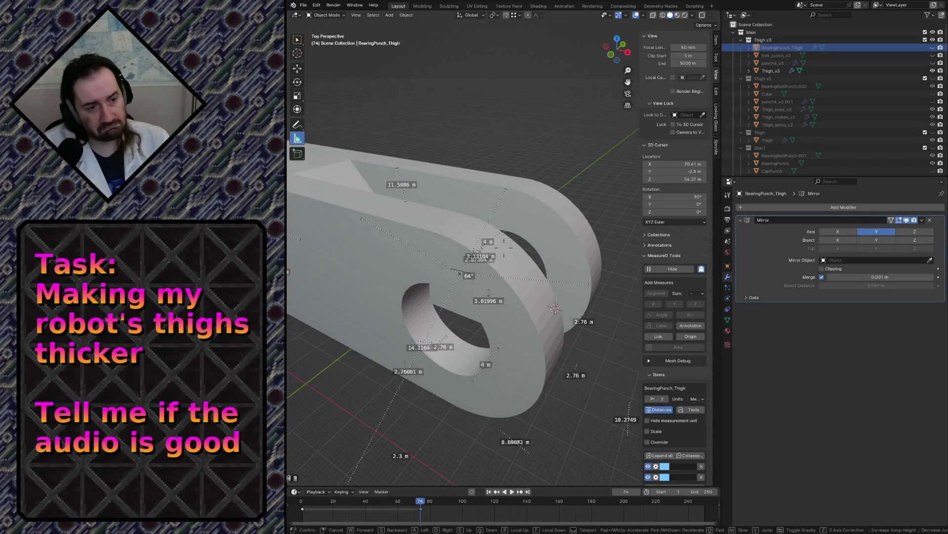
pyautogui.press('s')
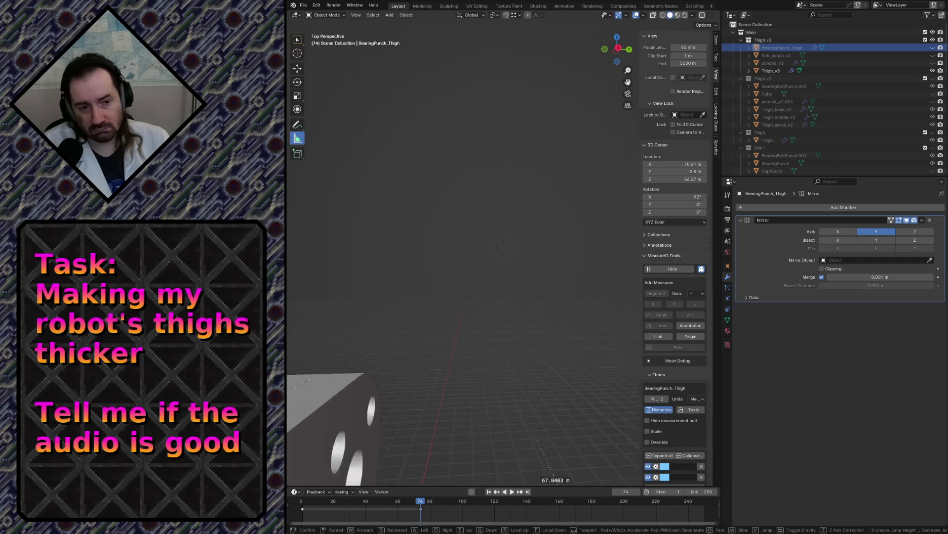
pyautogui.press('w')
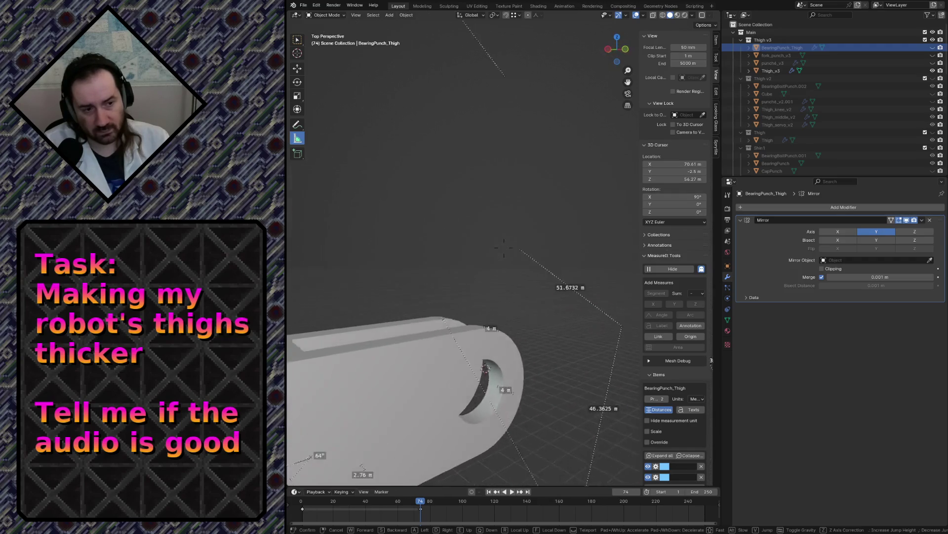
pyautogui.press('s')
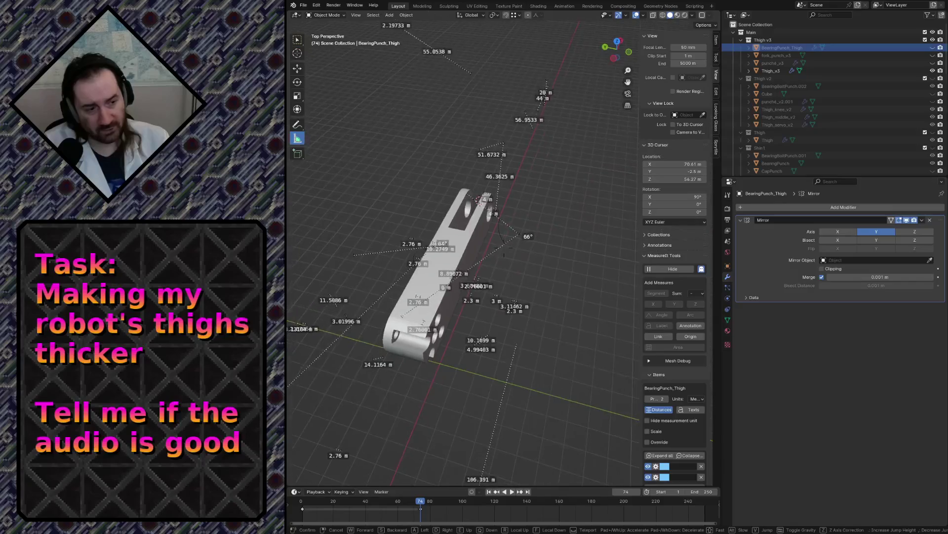
pyautogui.press('w')
pyautogui.press('s')
pyautogui.click(568, 188)
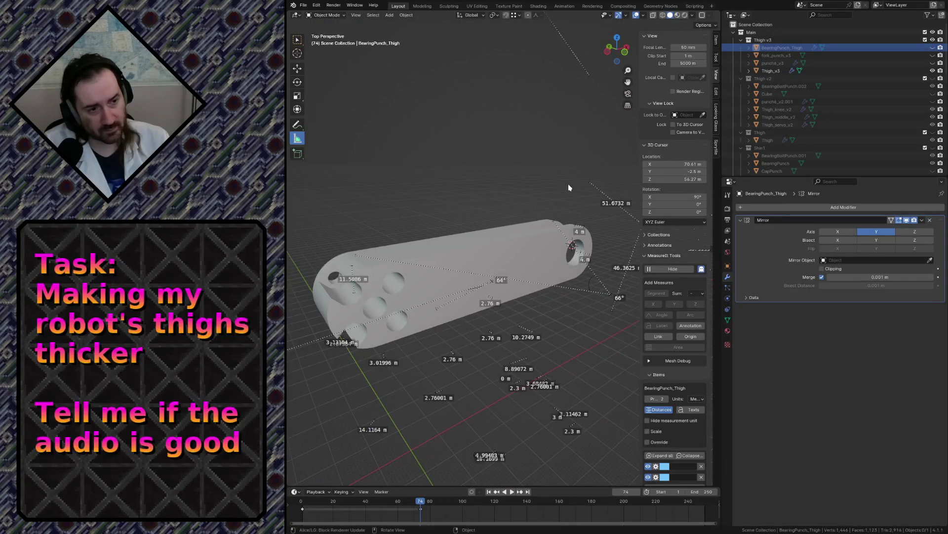
pyautogui.hotkey('ctrl', 's')
pyautogui.click(477, 251)
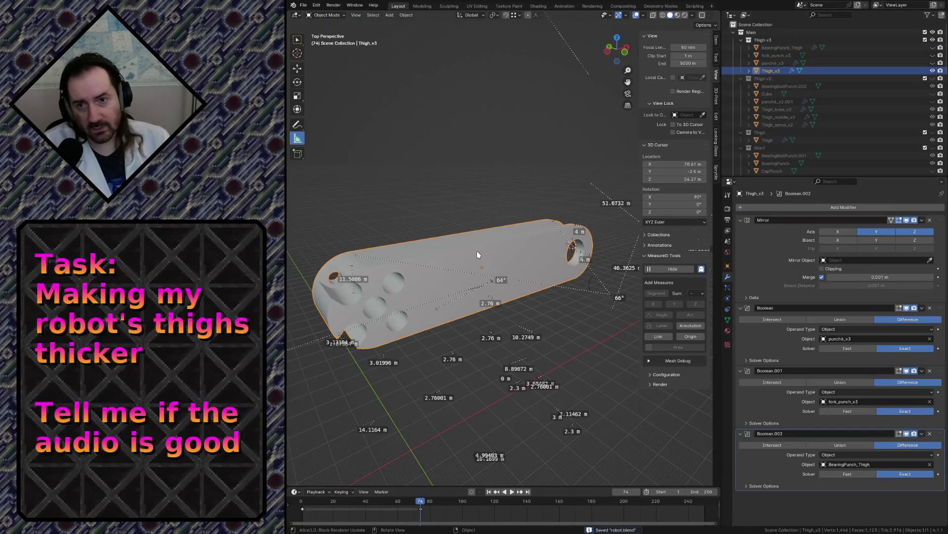
# - Deselect all, fly to the thigh's fork end, then unhide and select the BearingPunch_Thigh cylinder
pyautogui.click(462, 161)
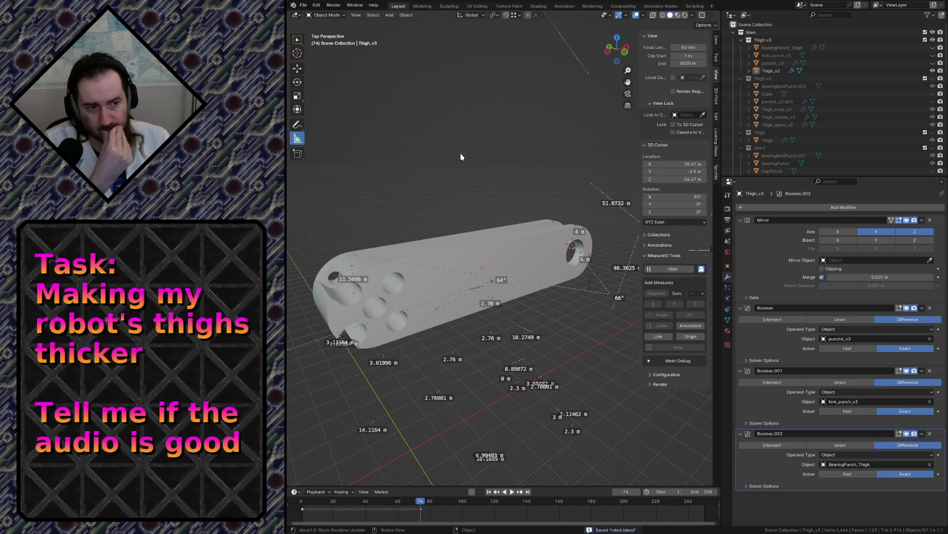
pyautogui.hotkey('shift', '`')
pyautogui.press('w')
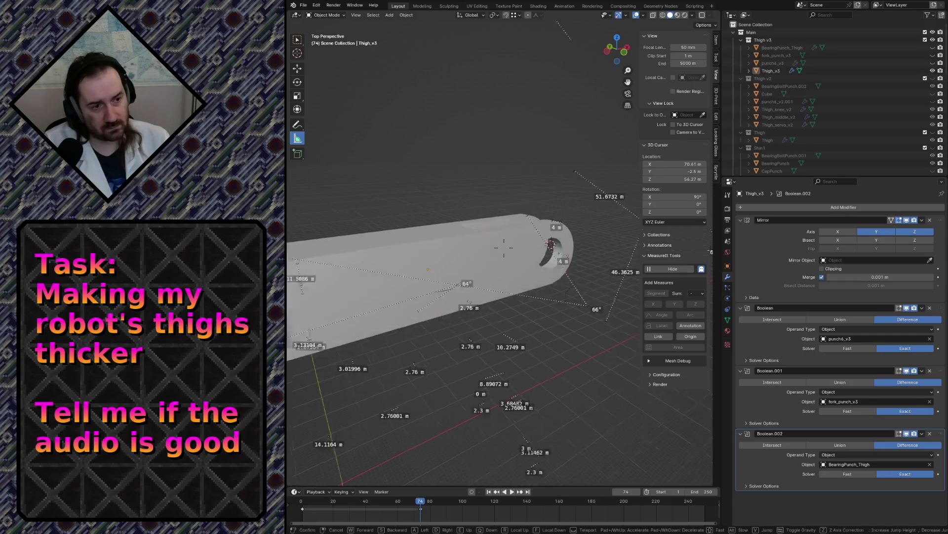
pyautogui.press('s')
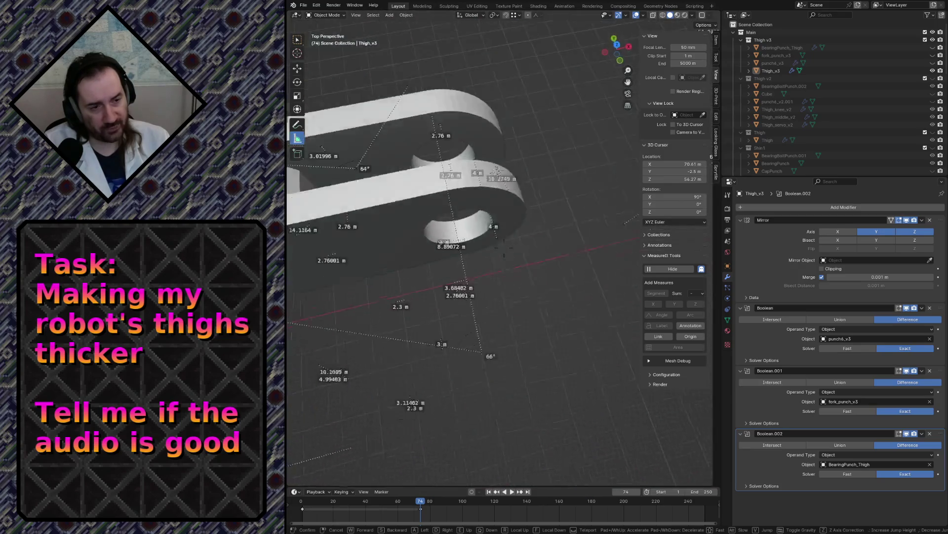
pyautogui.press('Escape')
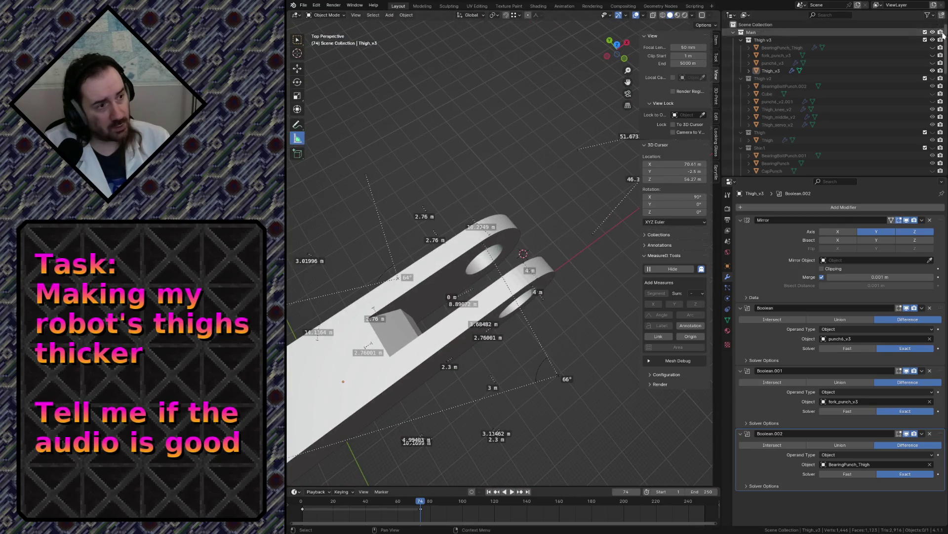
pyautogui.click(931, 48)
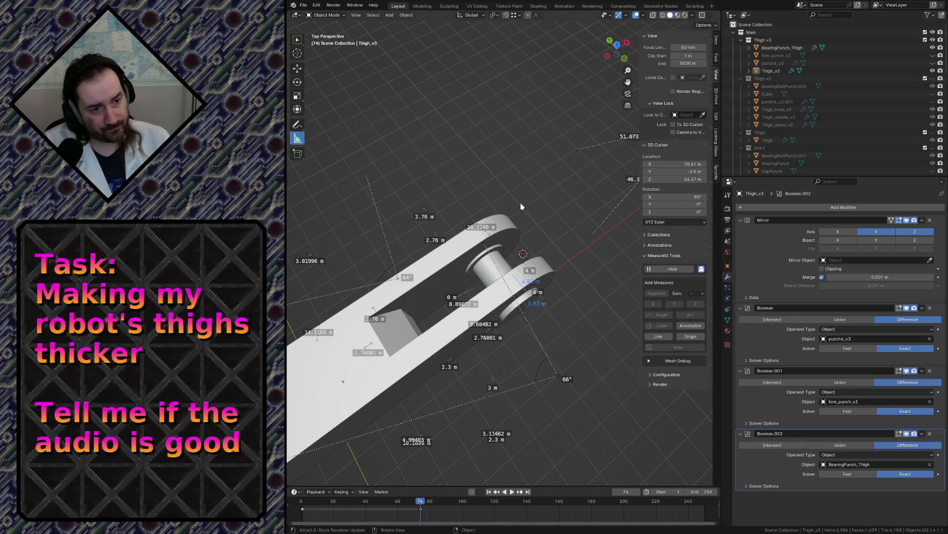
pyautogui.click(479, 267)
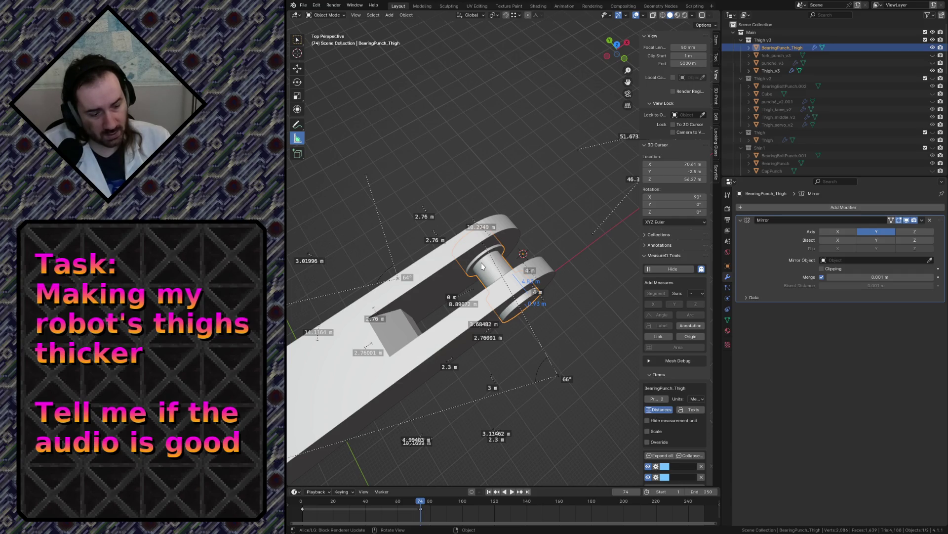
# - Frame the punch in top wireframe view, enter its Edit Mode, and box-select the middle ring
pyautogui.press('KP_7')
pyautogui.press('KP_Decimal')
pyautogui.press('z')
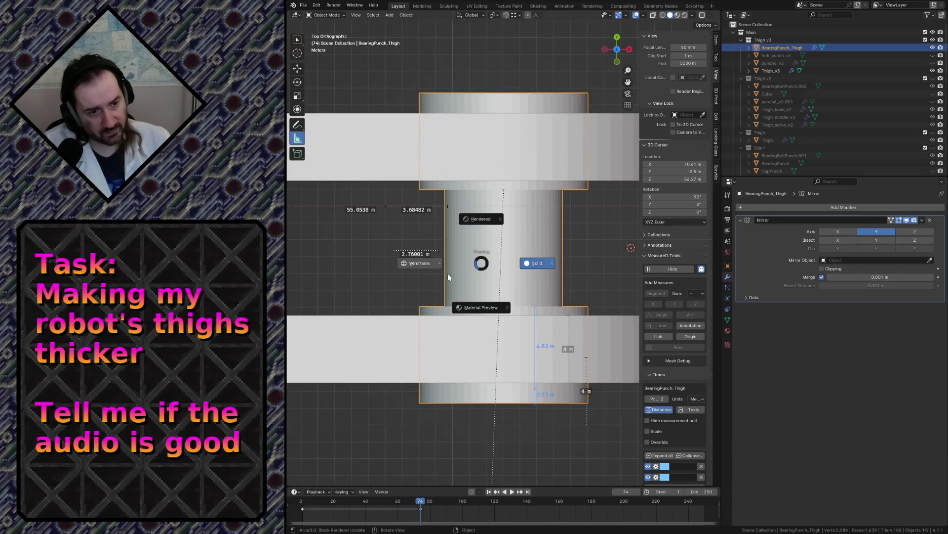
pyautogui.click(421, 267)
pyautogui.hotkey('alt', 'a')
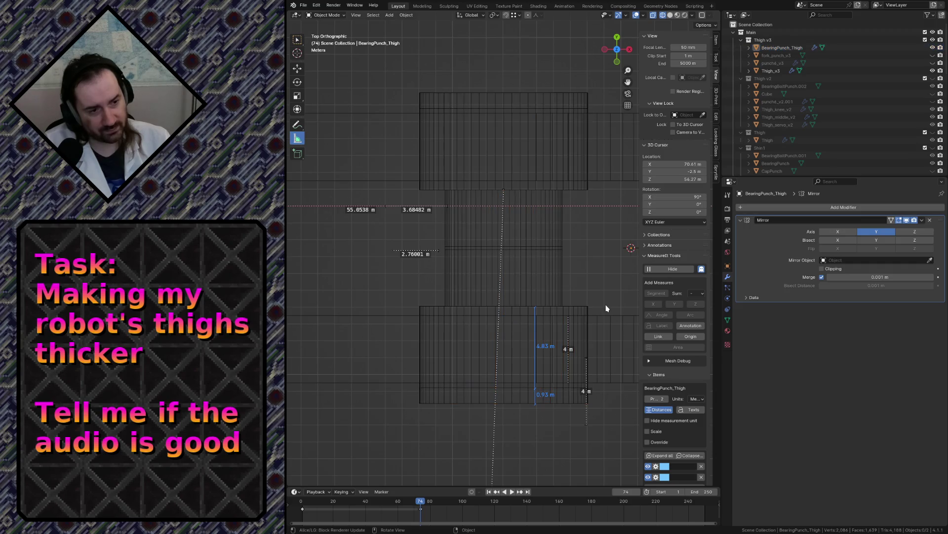
pyautogui.click(502, 296)
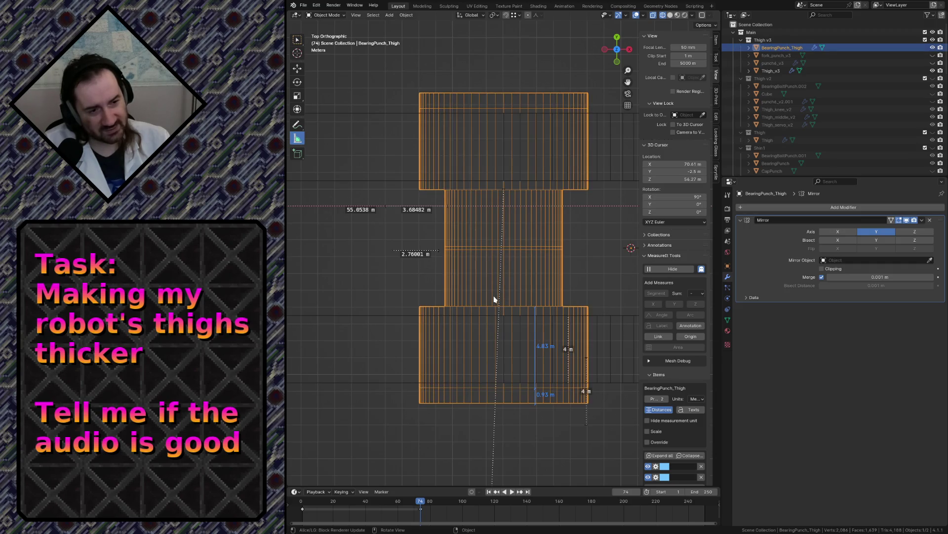
pyautogui.press('Tab')
pyautogui.moveTo(433, 233)
pyautogui.mouseDown()
pyautogui.moveTo(597, 263)
pyautogui.moveTo(579, 252)
pyautogui.mouseUp()
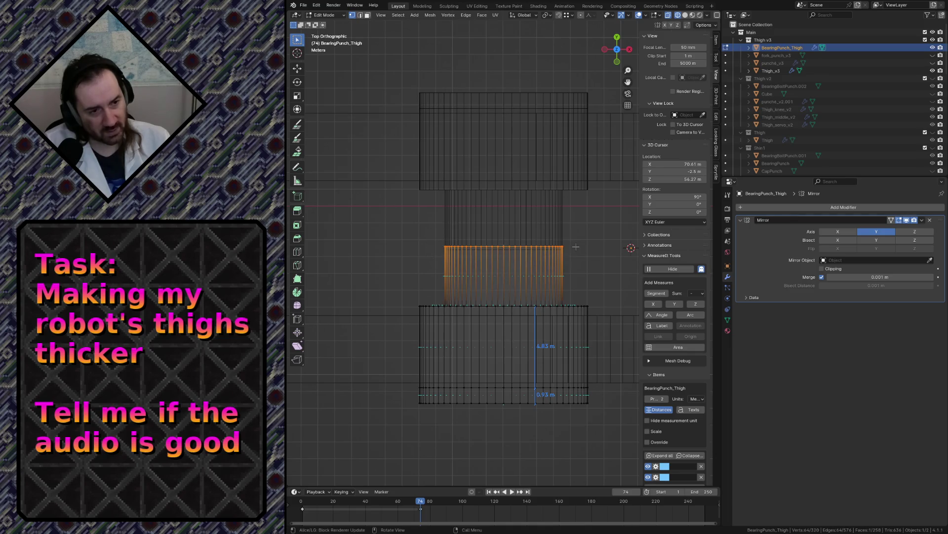
# - Move the middle ring 1.144 m down along Y, then shift the lower part along Y
pyautogui.press('g')
pyautogui.press('y')
pyautogui.click(581, 271)
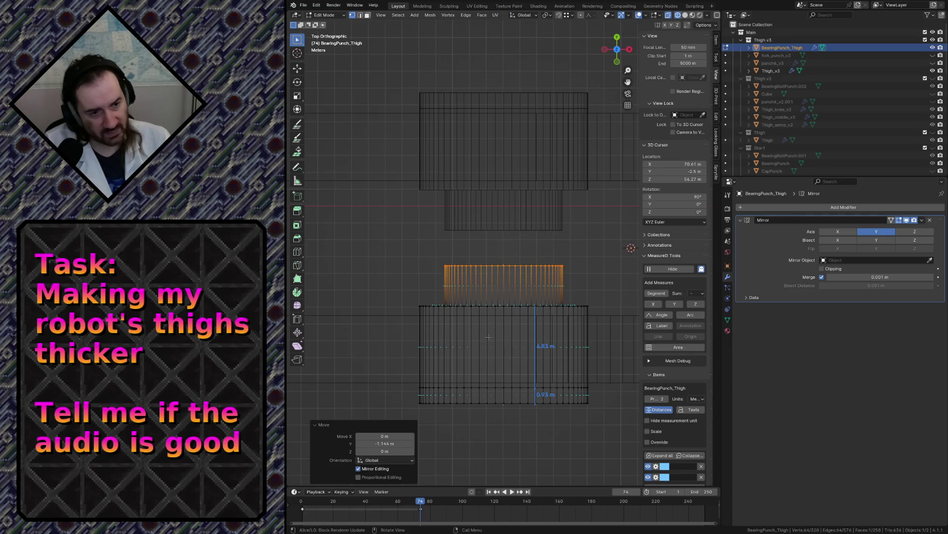
pyautogui.click(387, 313)
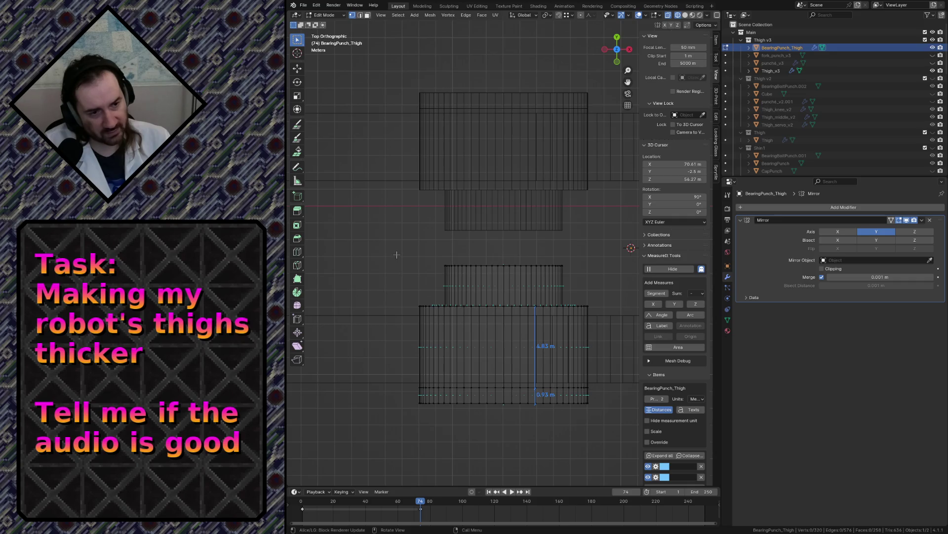
pyautogui.moveTo(397, 254); pyautogui.dragTo(615, 437)
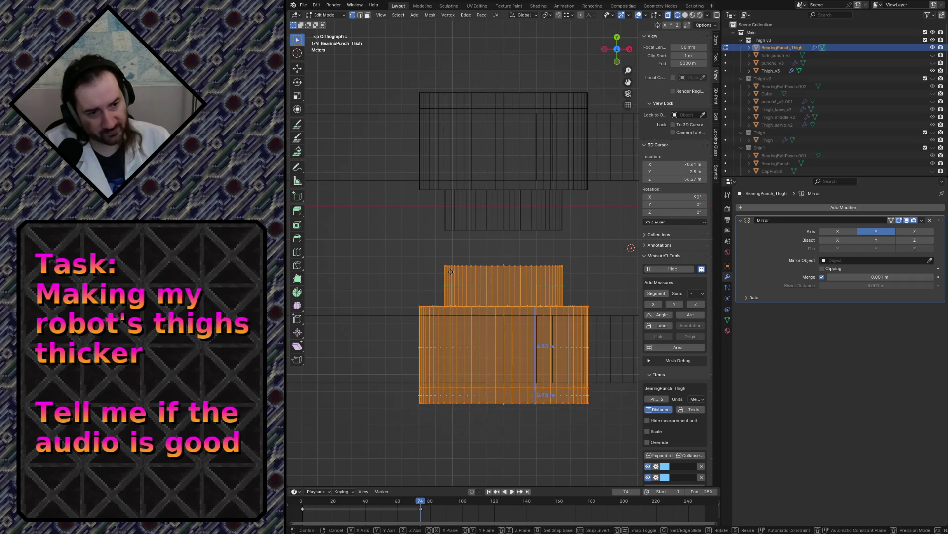
pyautogui.press('g')
pyautogui.press('y')
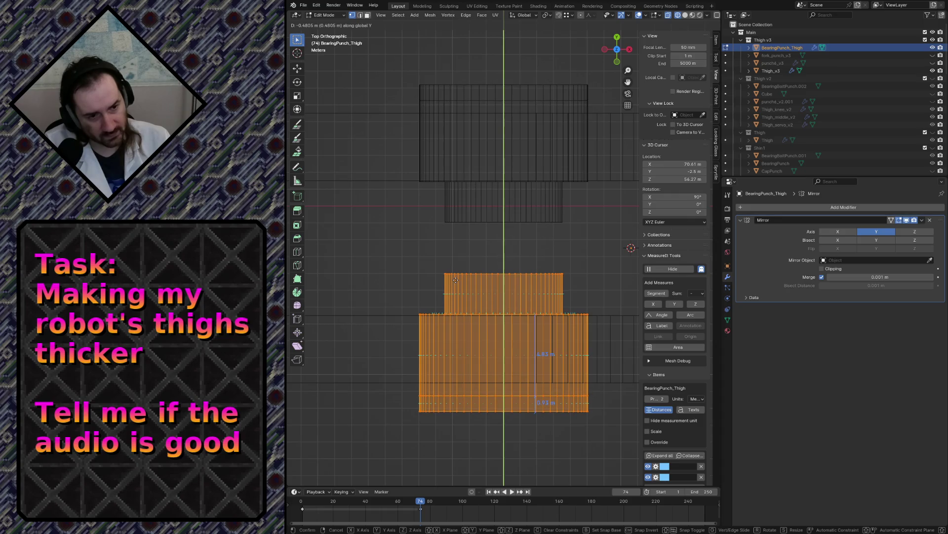
pyautogui.click(459, 280)
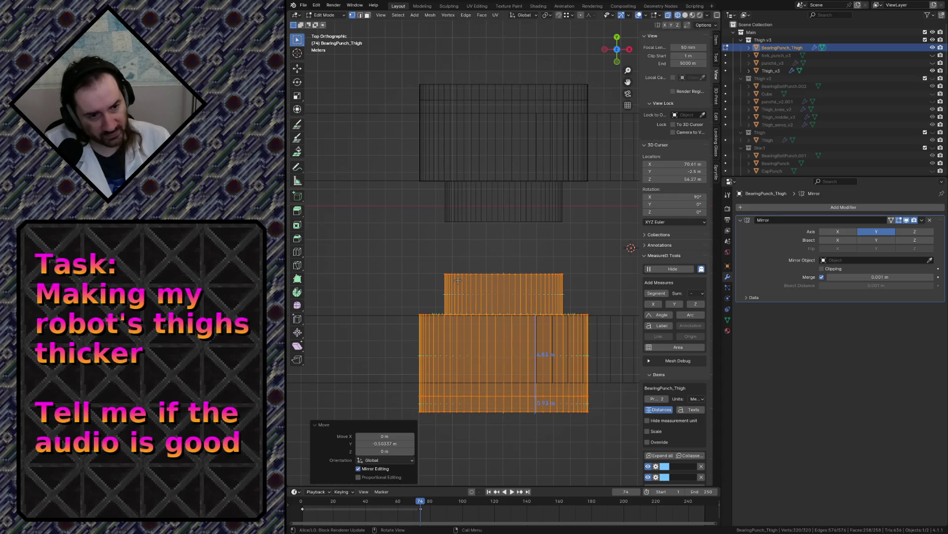
# - Fine-tune the selection by -0.035642 m along Y, then deselect the punch mesh
pyautogui.scroll(6, 440, 325)
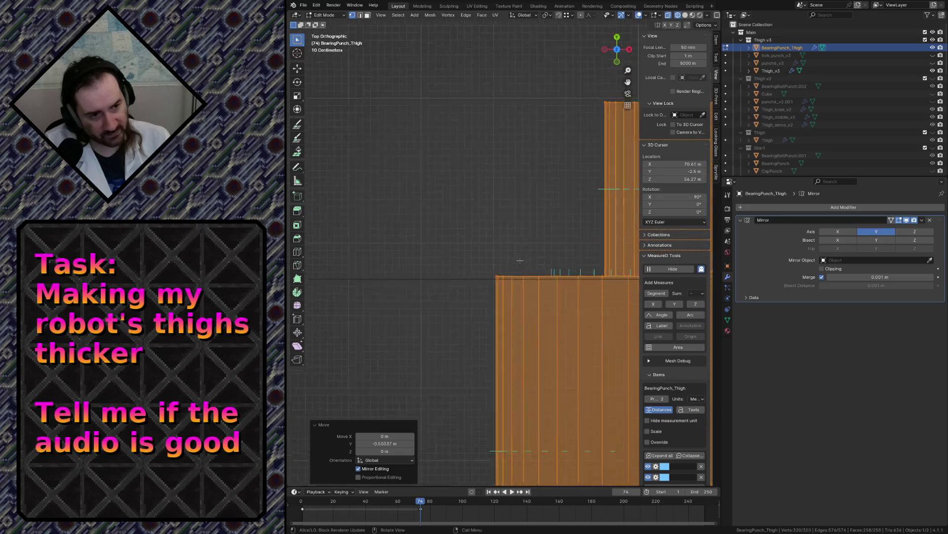
pyautogui.press('g')
pyautogui.press('y')
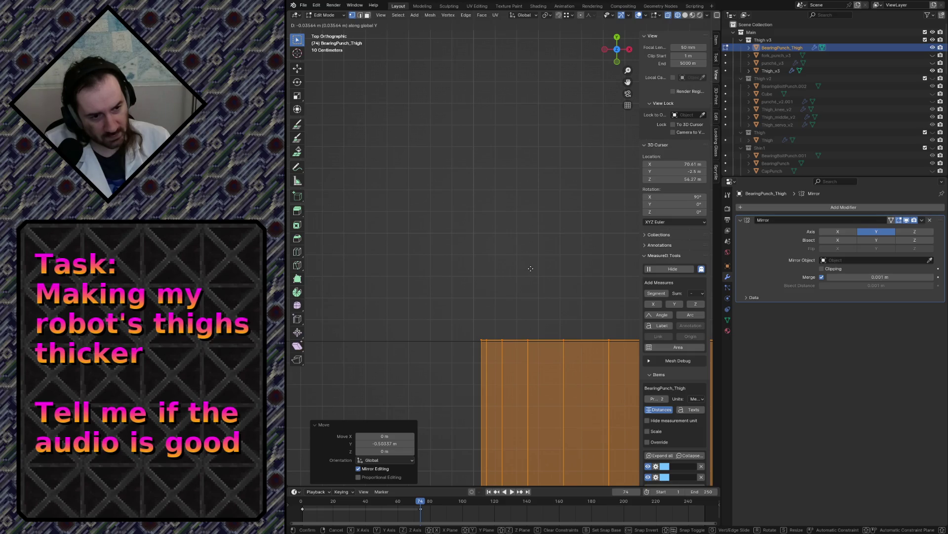
pyautogui.click(530, 268)
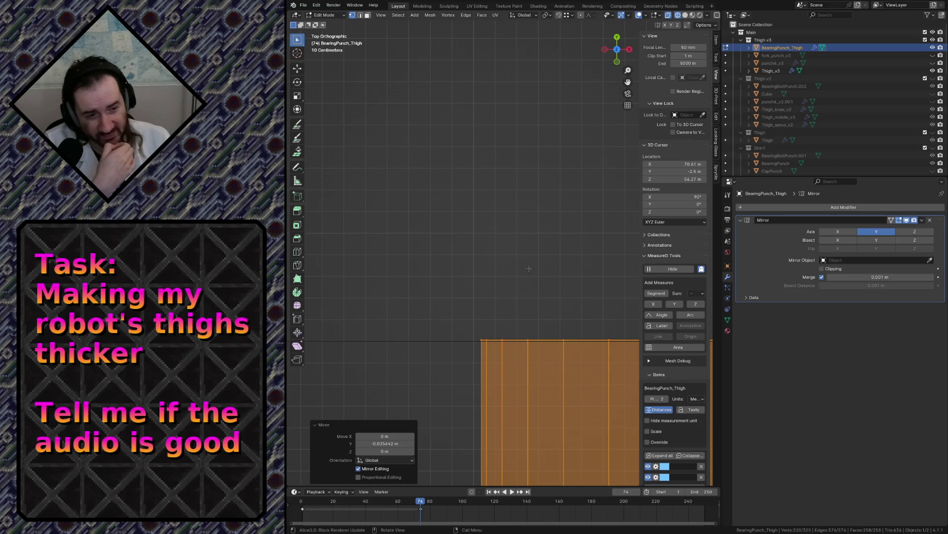
pyautogui.scroll(-4, 529, 269)
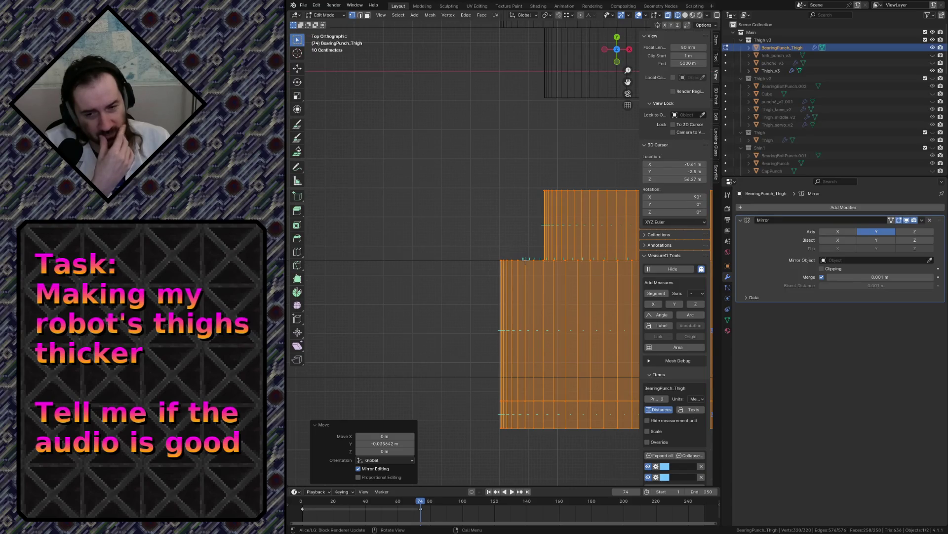
pyautogui.scroll(-4, 522, 274)
pyautogui.scroll(2, 523, 273)
pyautogui.scroll(-1, 523, 273)
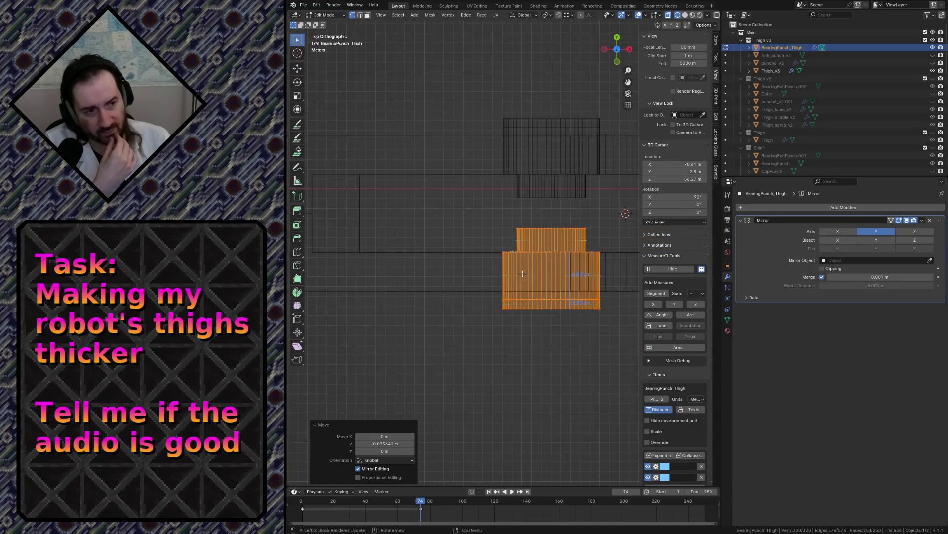
pyautogui.scroll(1, 523, 273)
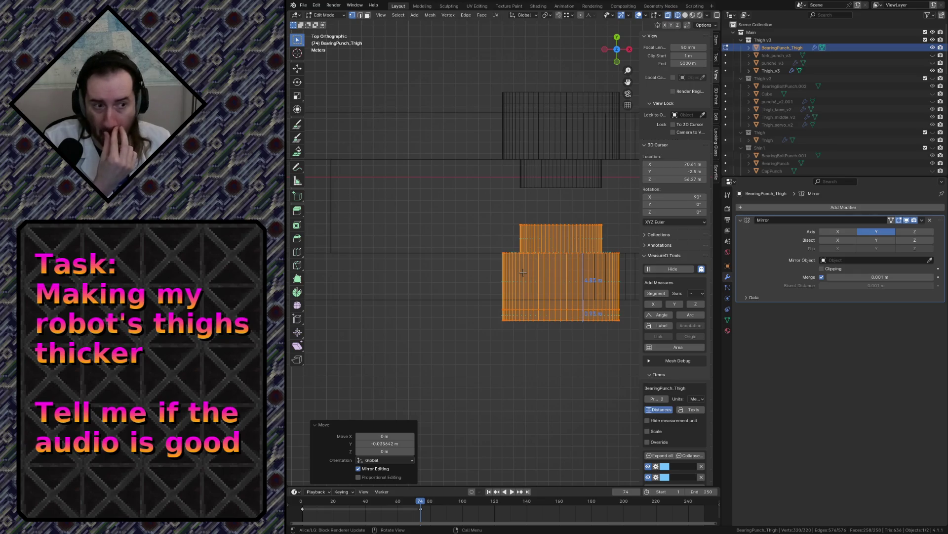
pyautogui.click(503, 227)
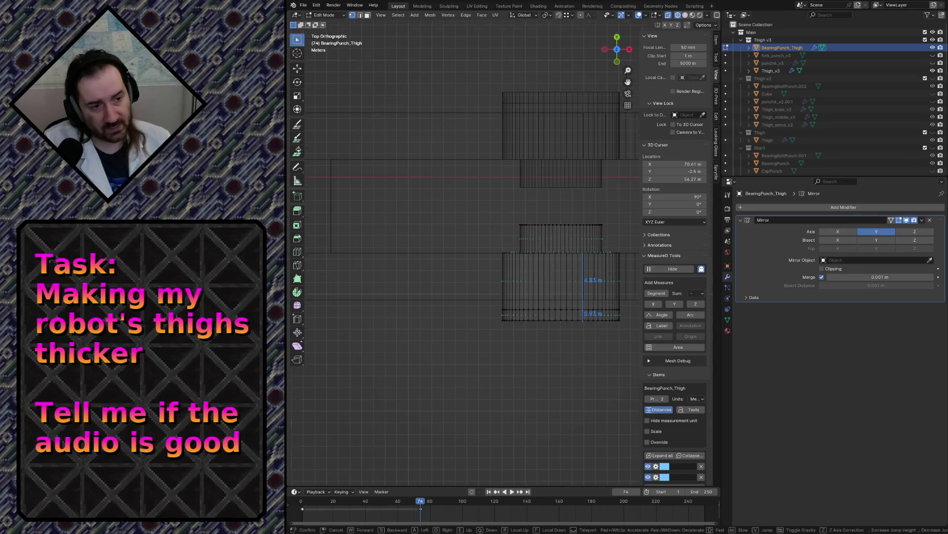
# - Save the file, return to Object Mode, and switch to solid shading
pyautogui.hotkey('shift', '`')
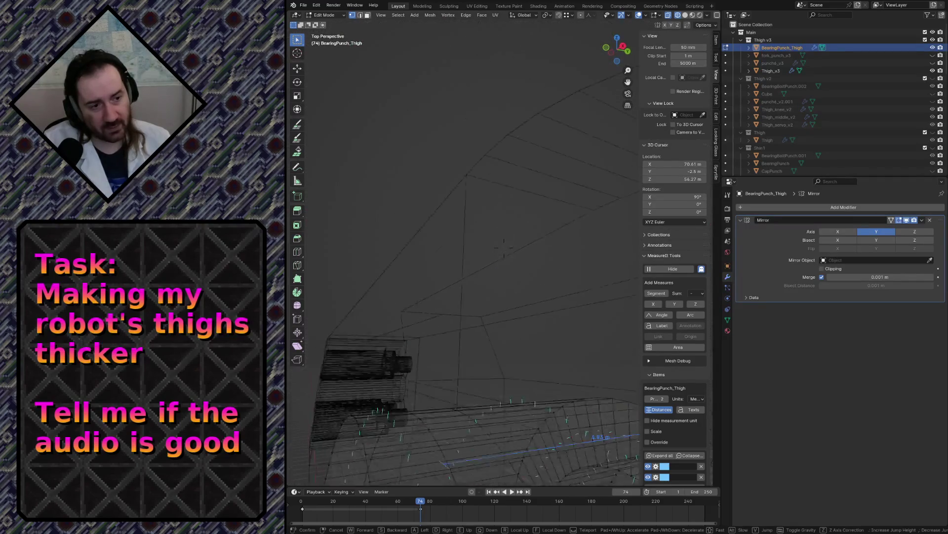
pyautogui.click(492, 223)
pyautogui.hotkey('ctrl', 's')
pyautogui.press('Tab')
pyautogui.press('z')
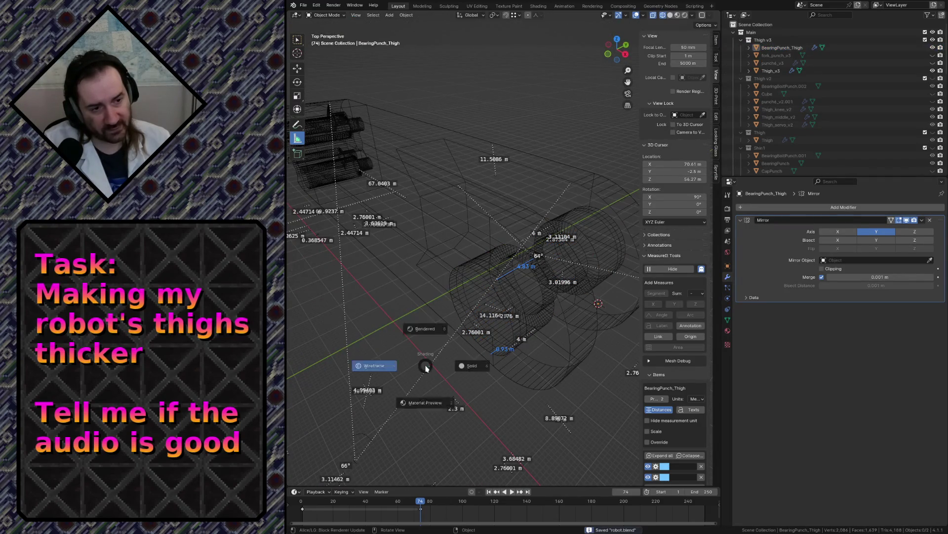
pyautogui.click(481, 303)
# - Hide the punch and fly around the thigh to inspect its bearing hole
pyautogui.press('h')
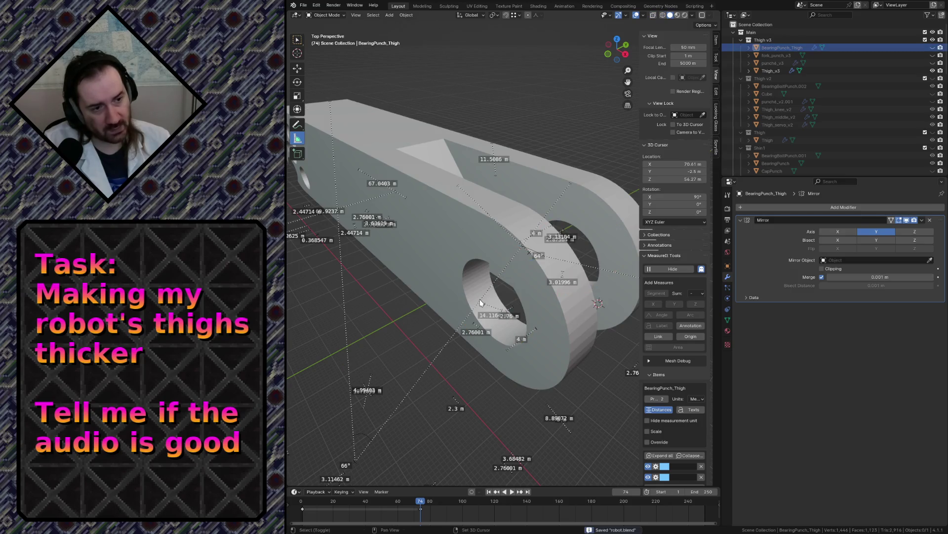
pyautogui.hotkey('shift', '`')
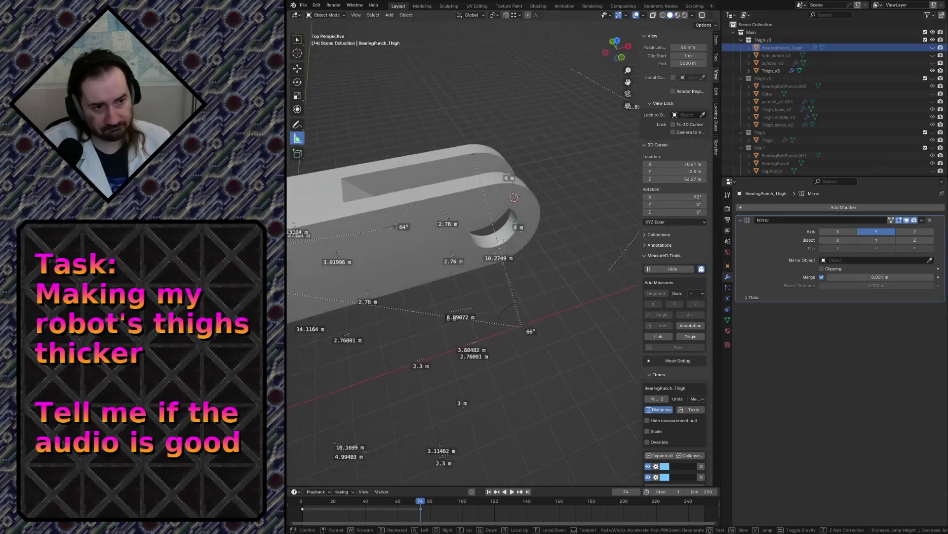
pyautogui.press('s')
pyautogui.press('w')
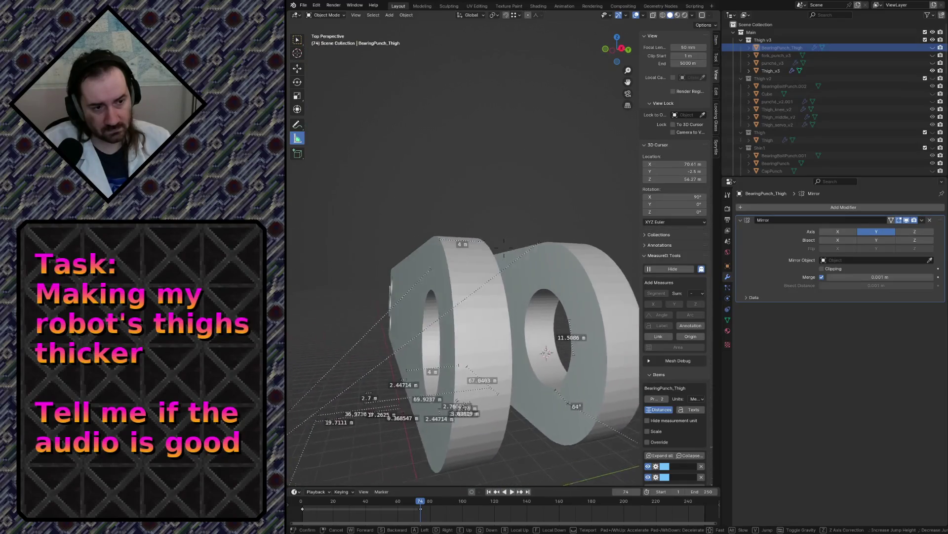
pyautogui.press('s')
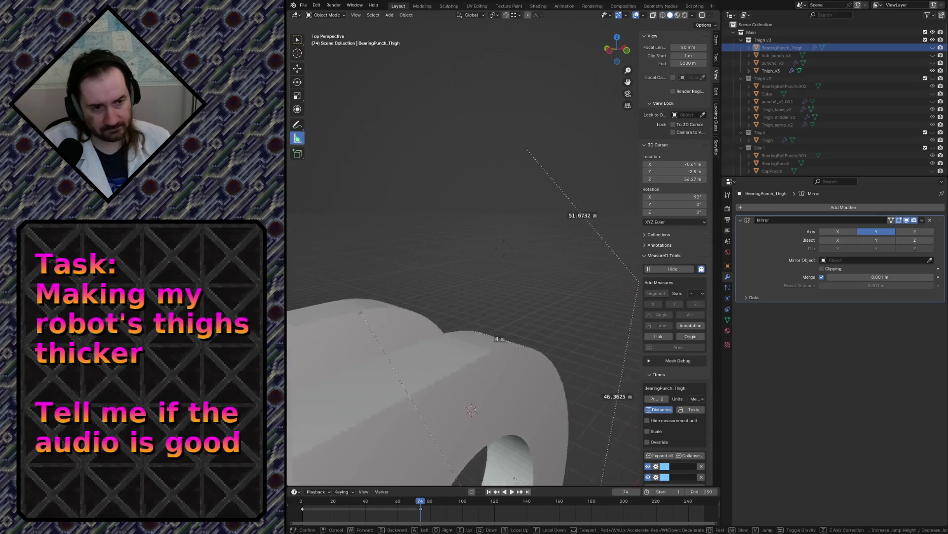
pyautogui.press('Return')
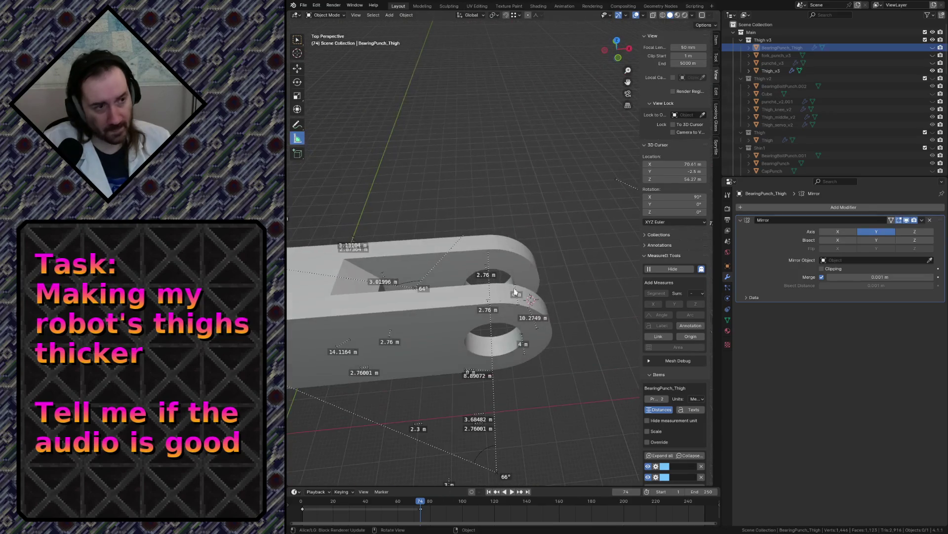
# - Unhide BearingPunch_Thigh, fly up to the prongs, select the punch, and view from top
pyautogui.click(932, 47)
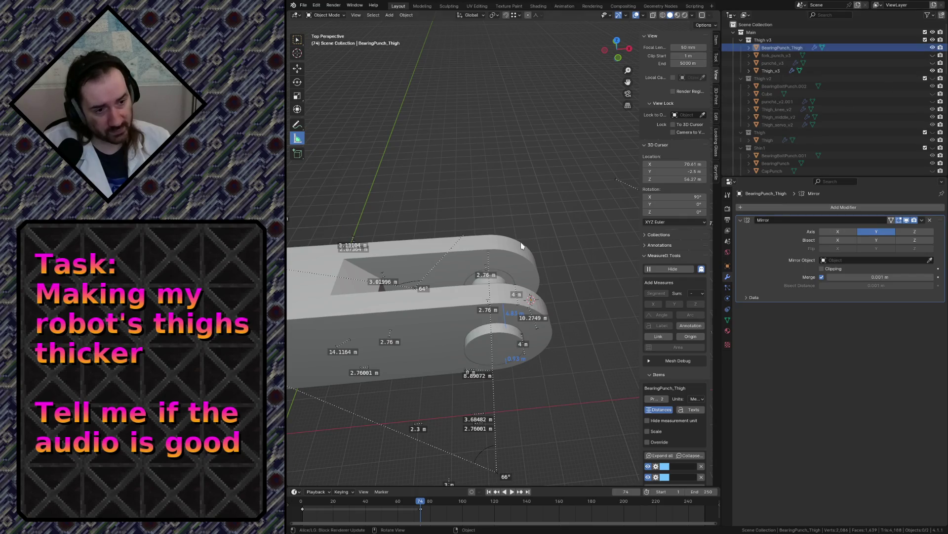
pyautogui.hotkey('shift', '`')
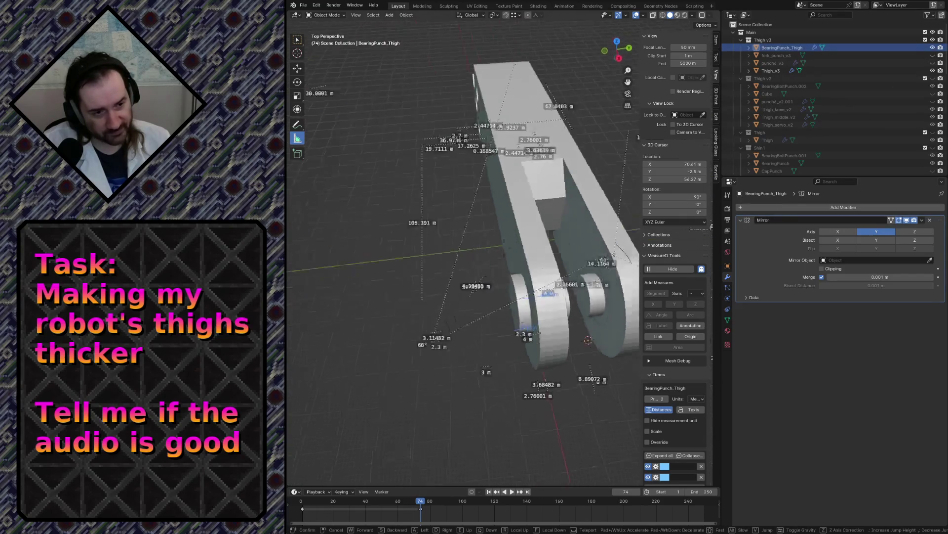
pyautogui.press('w')
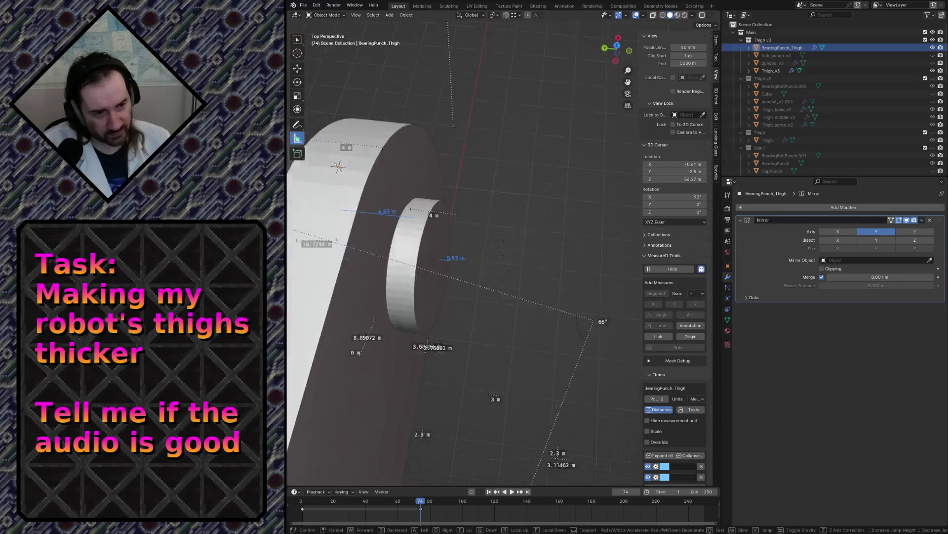
pyautogui.press('Return')
pyautogui.click(528, 215)
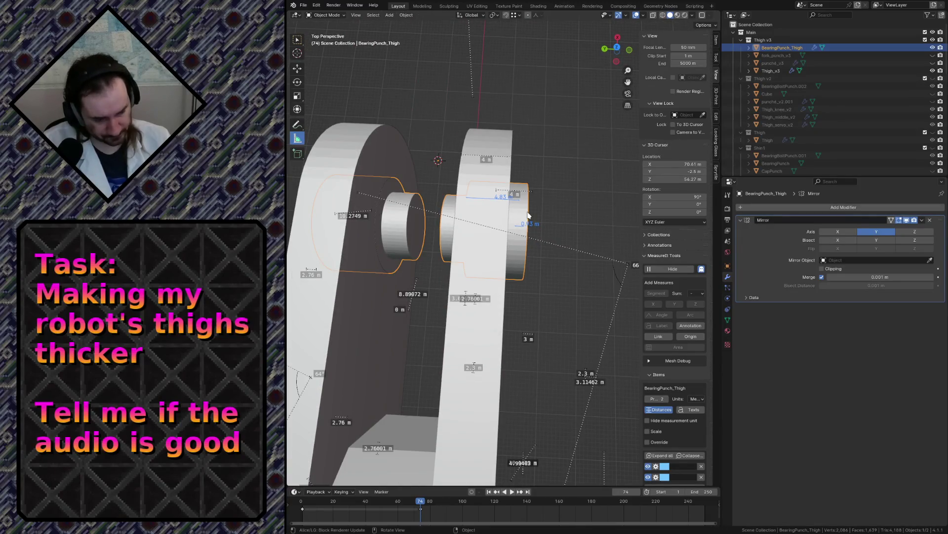
pyautogui.press('KP_7')
pyautogui.scroll(3, 465, 280)
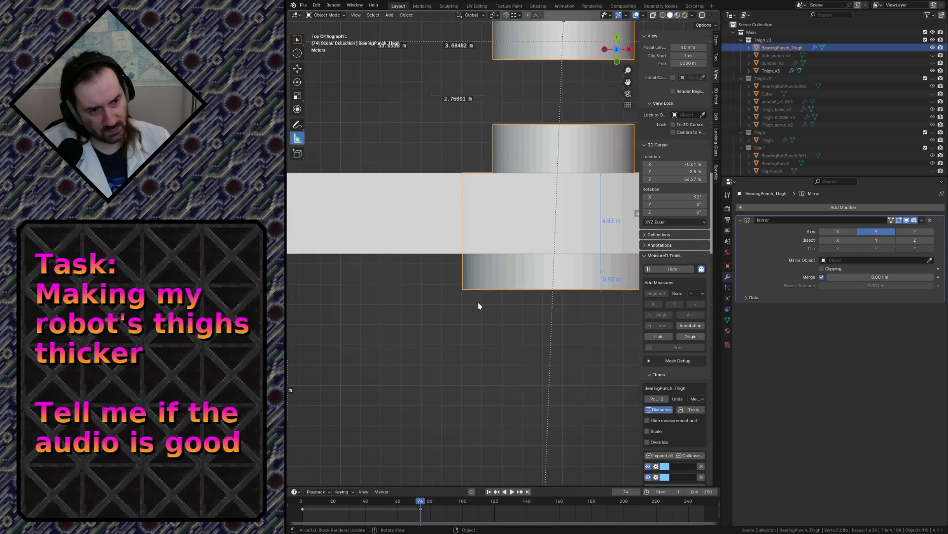
# - Select BearingPunch_Thigh and check its alignment with the thigh in wireframe, then return to solid shading
pyautogui.click(478, 336)
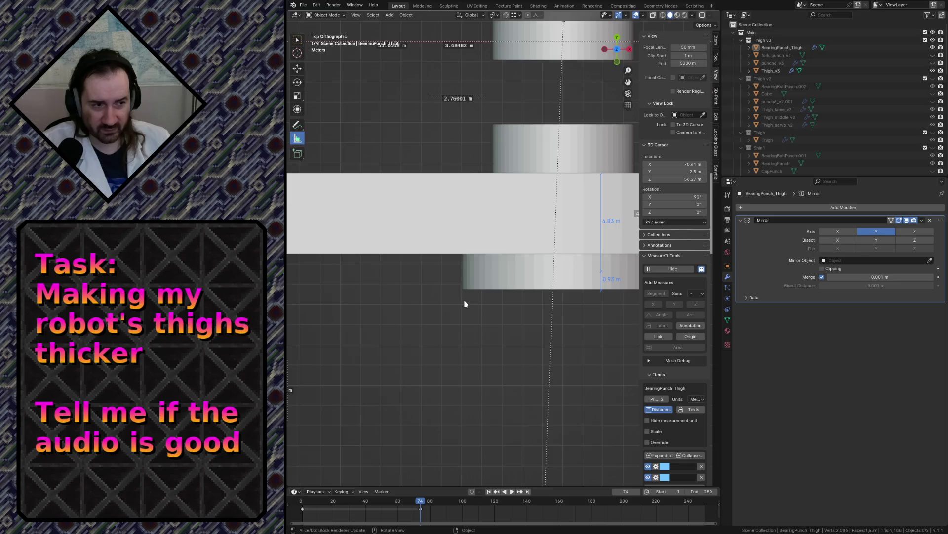
pyautogui.scroll(-3, 465, 304)
pyautogui.click(492, 273)
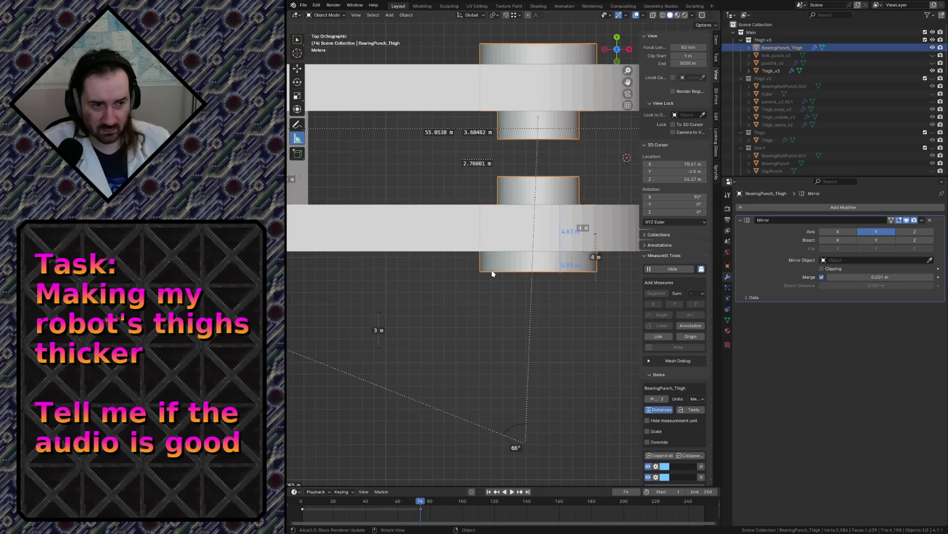
pyautogui.press('z')
pyautogui.click(451, 272)
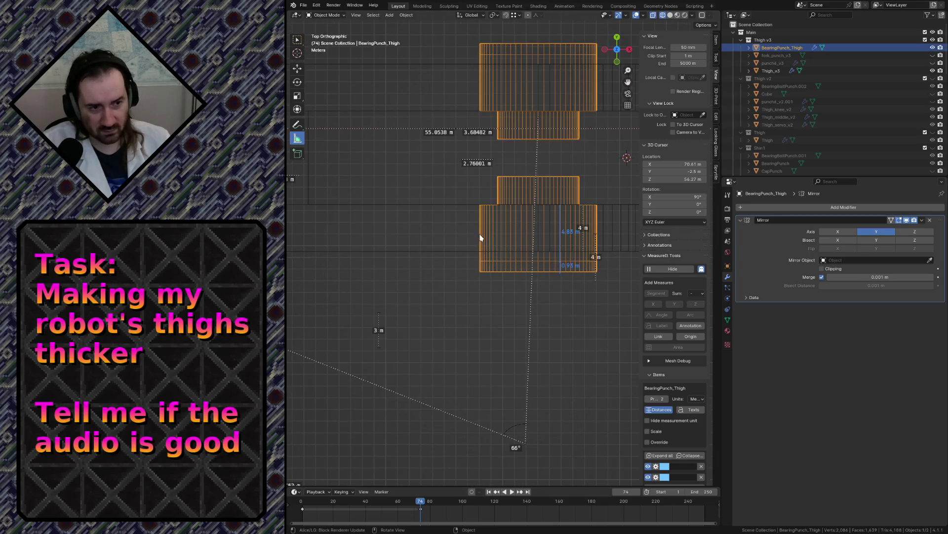
pyautogui.press('z')
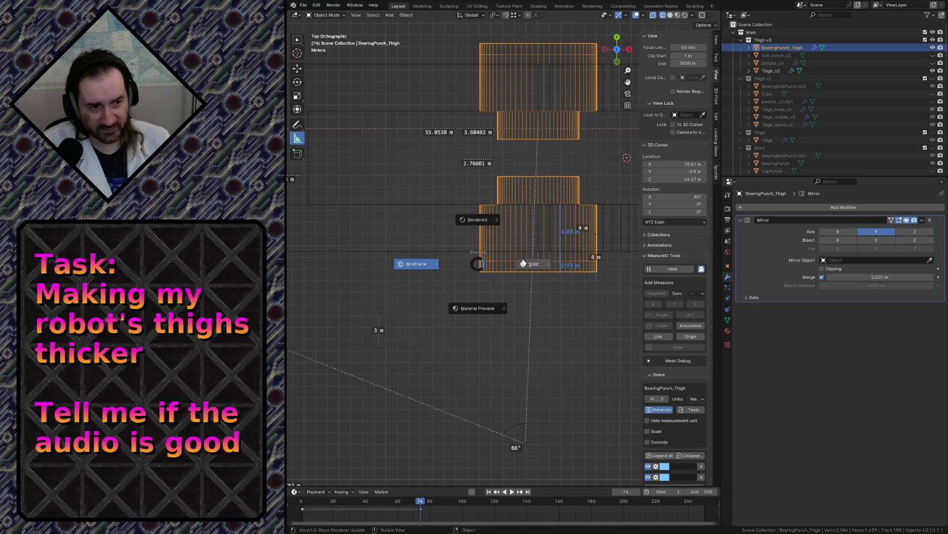
pyautogui.click(523, 262)
# - Deselect everything and save robot.blend with Ctrl+S
pyautogui.click(419, 307)
pyautogui.hotkey('ctrl', 's')
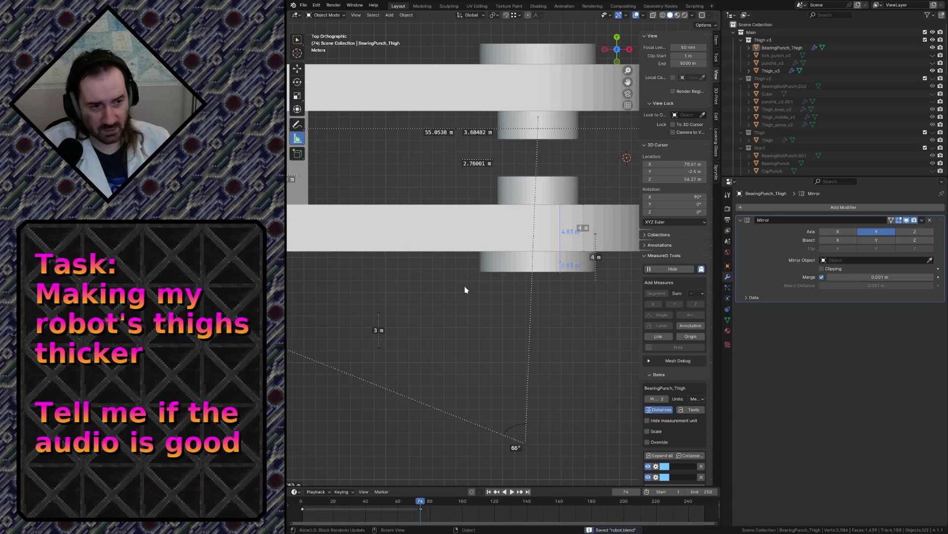
pyautogui.scroll(-10, 786, 98)
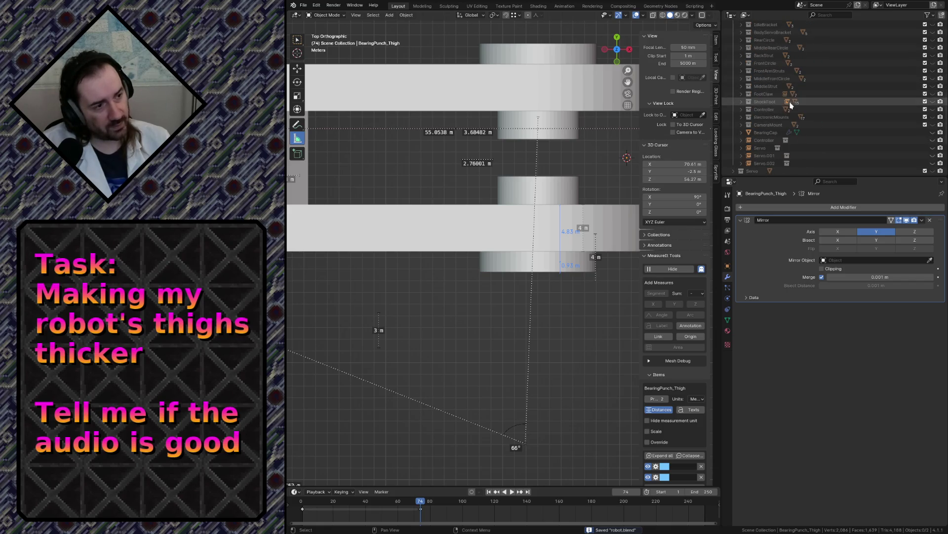
# - Expand and collapse the Shin2 and Shin2_v2 collections in the Outliner to browse their contents
pyautogui.scroll(2, 791, 104)
pyautogui.scroll(4, 798, 115)
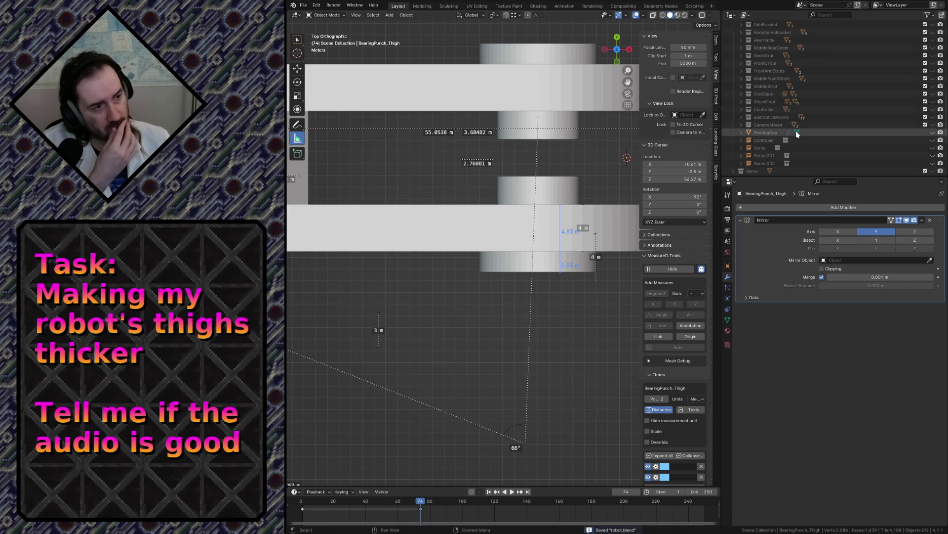
pyautogui.scroll(6, 786, 114)
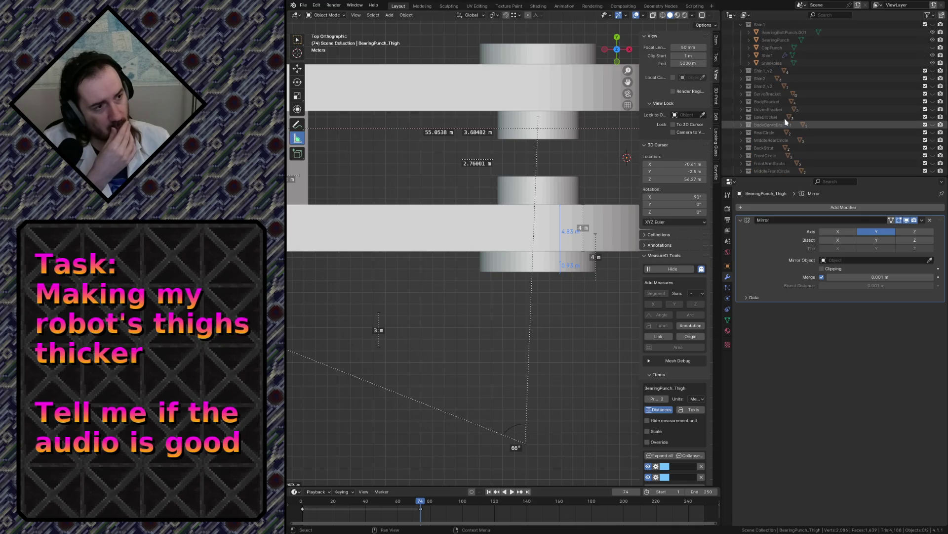
pyautogui.click(741, 79)
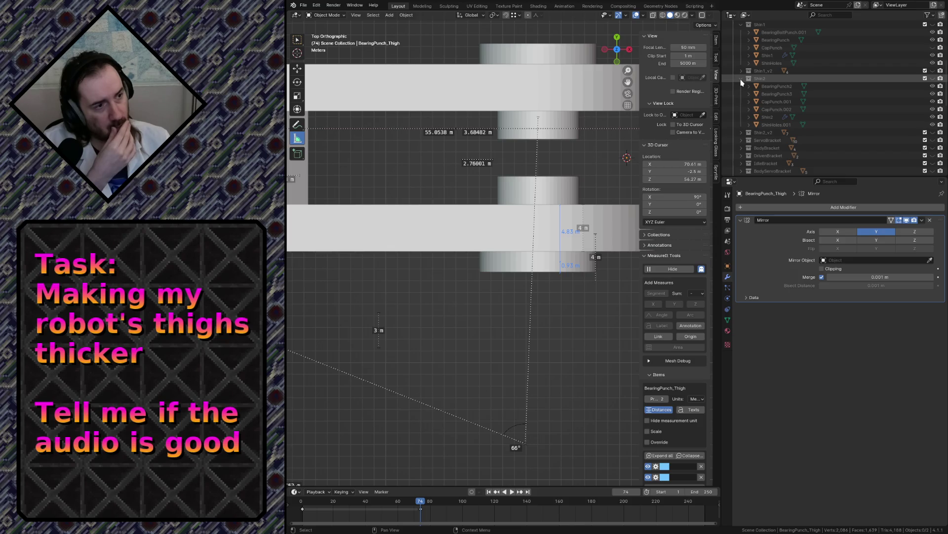
pyautogui.click(742, 79)
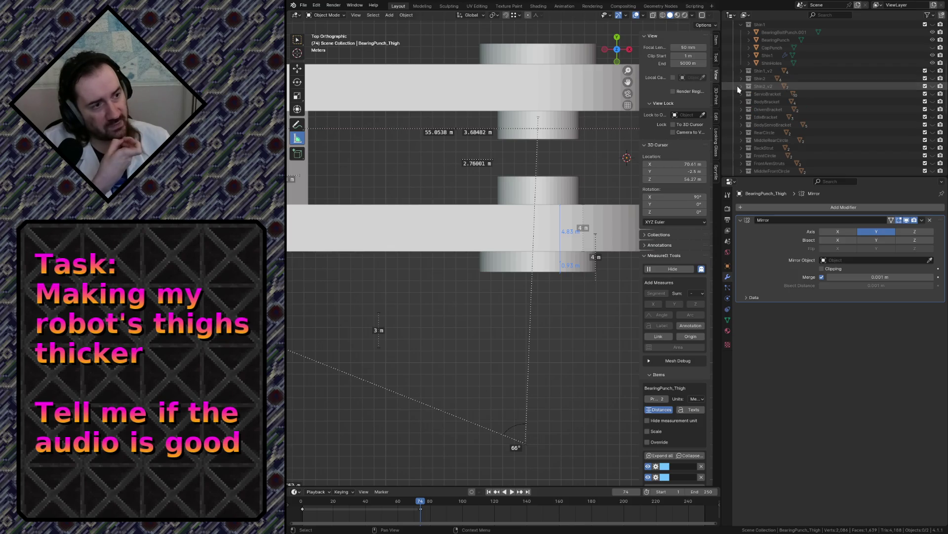
pyautogui.click(741, 86)
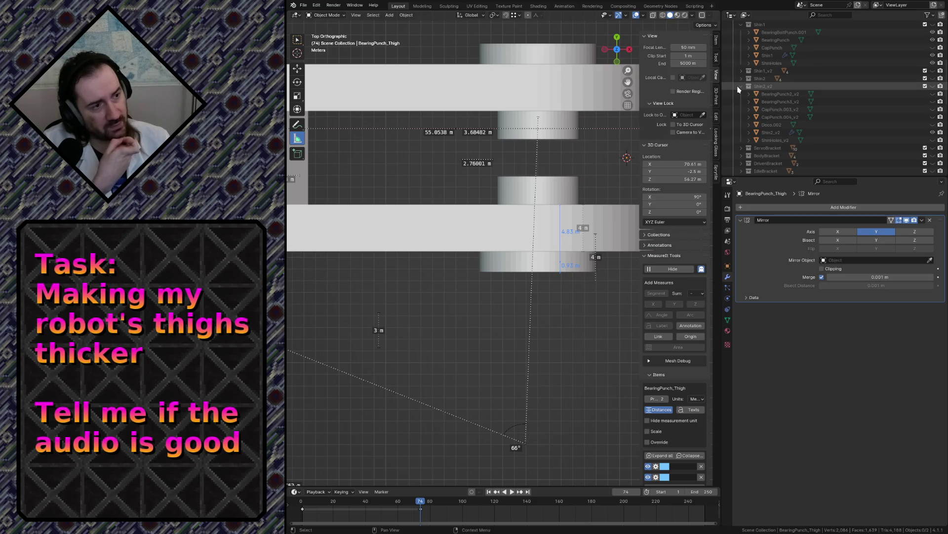
pyautogui.click(739, 88)
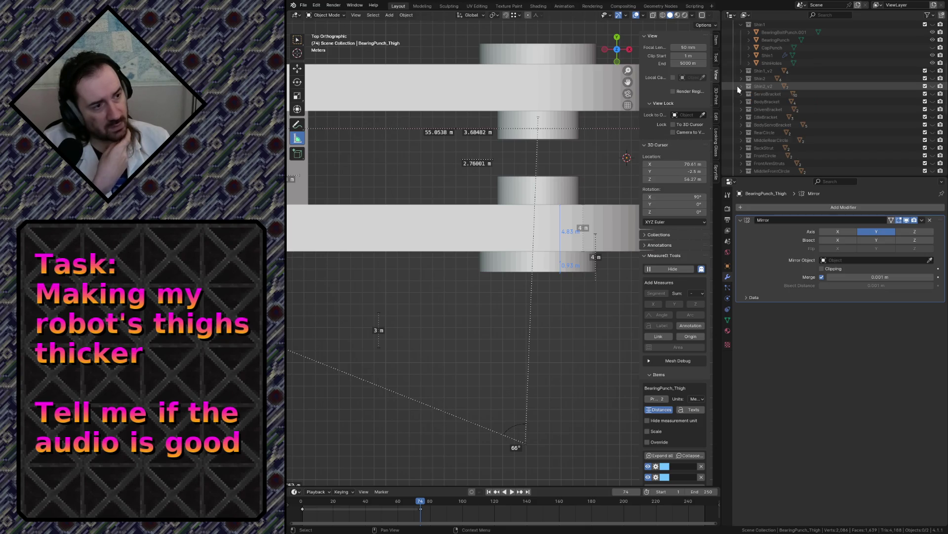
# - Select the BearingCap object and make it visible in the viewport
pyautogui.scroll(-5, 740, 89)
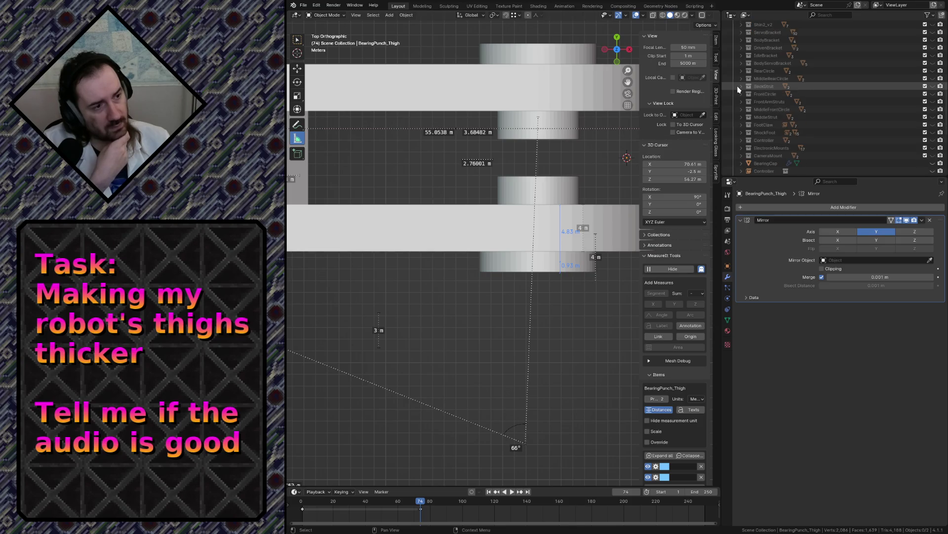
pyautogui.scroll(-1, 739, 90)
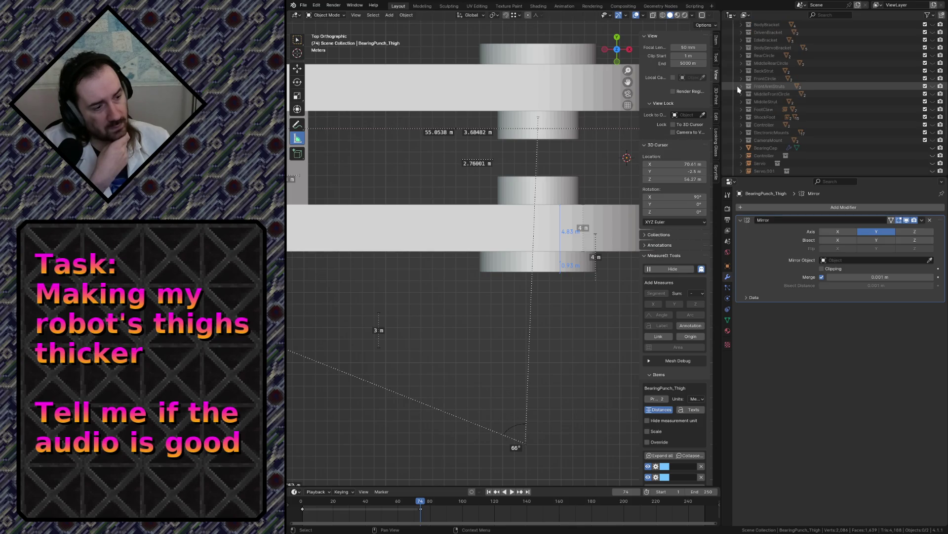
pyautogui.scroll(-1, 739, 90)
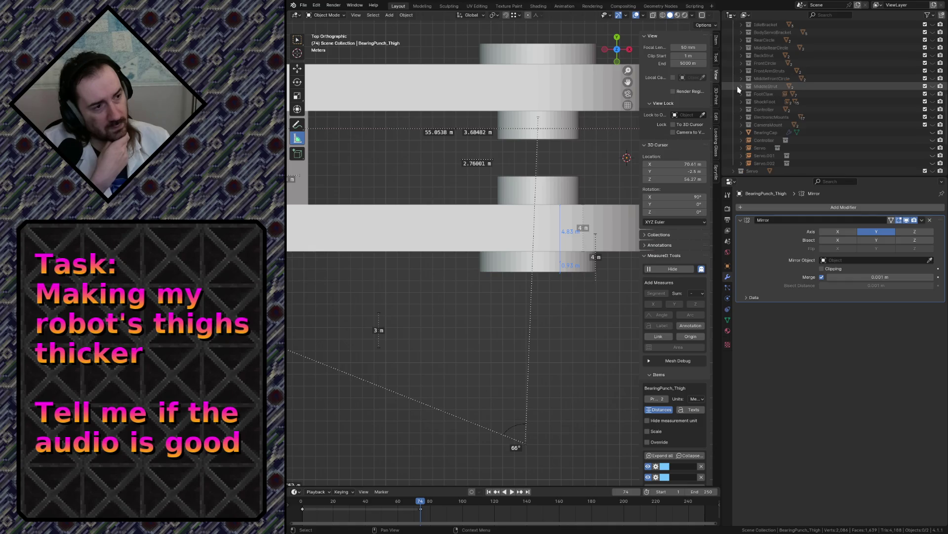
pyautogui.click(921, 133)
pyautogui.click(933, 132)
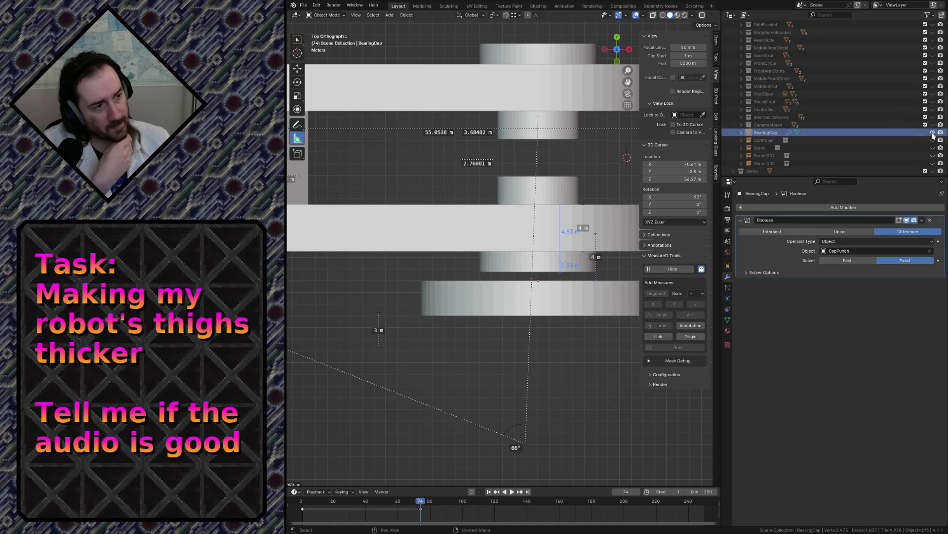
# - Fly around the bearing cap and the thigh's side plate holes in walk navigation, keeping the final view
pyautogui.hotkey('shift', '`')
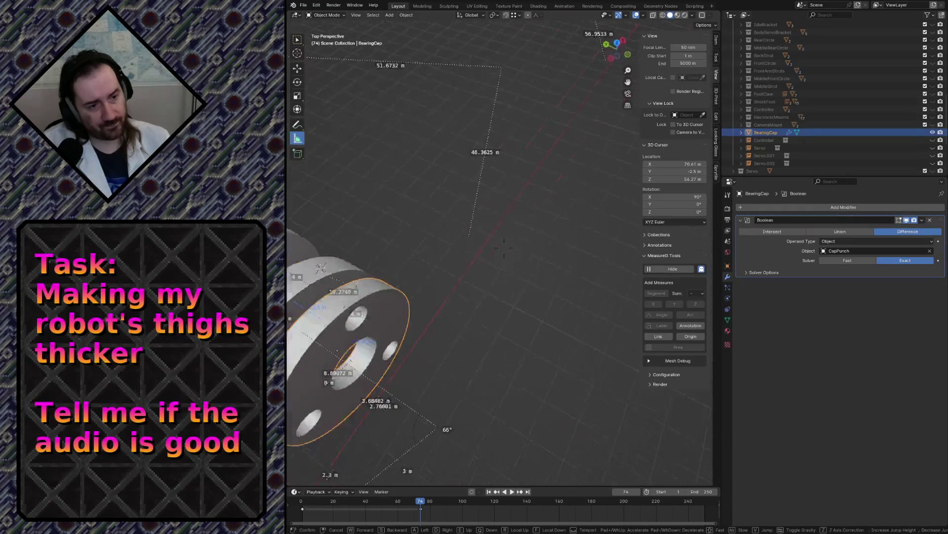
pyautogui.press('w')
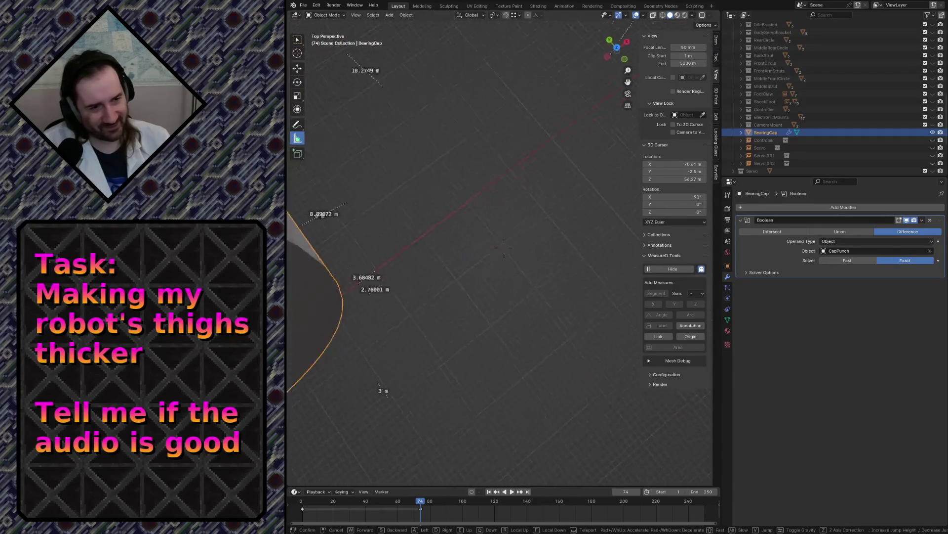
pyautogui.press('s')
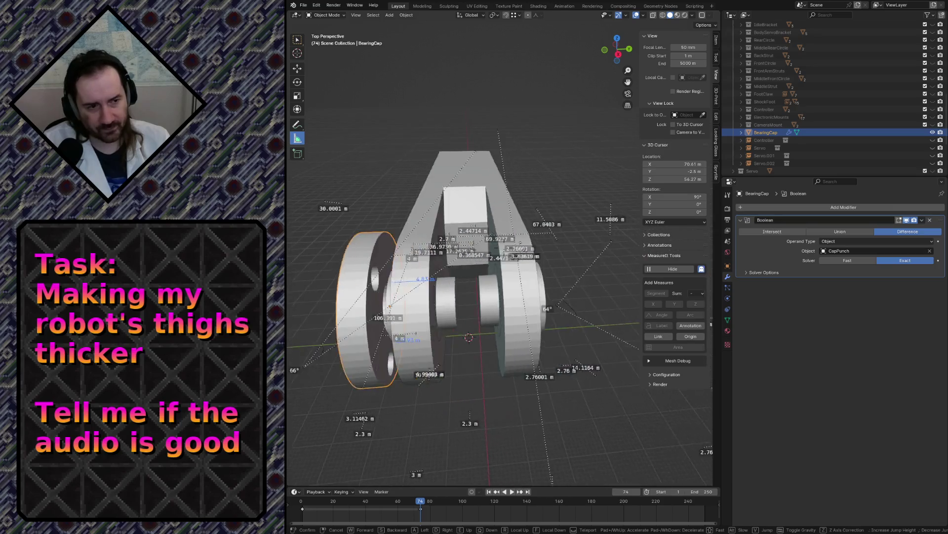
pyautogui.press('w')
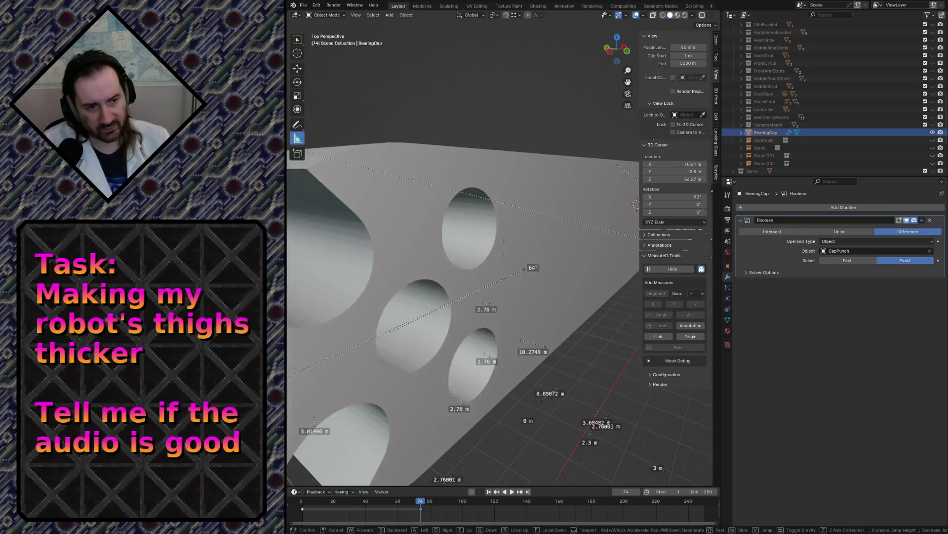
pyautogui.press('s')
pyautogui.press('w')
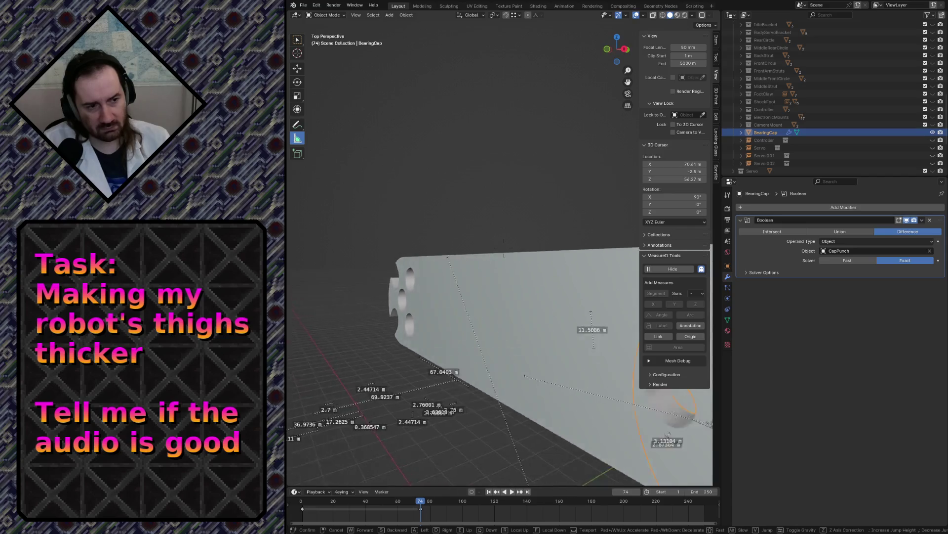
pyautogui.press('s')
pyautogui.press('w')
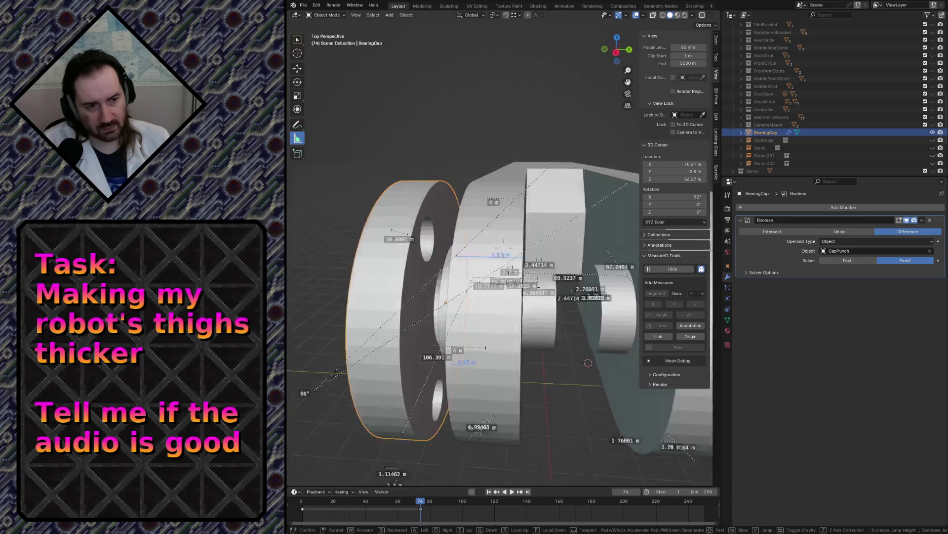
pyautogui.press('w')
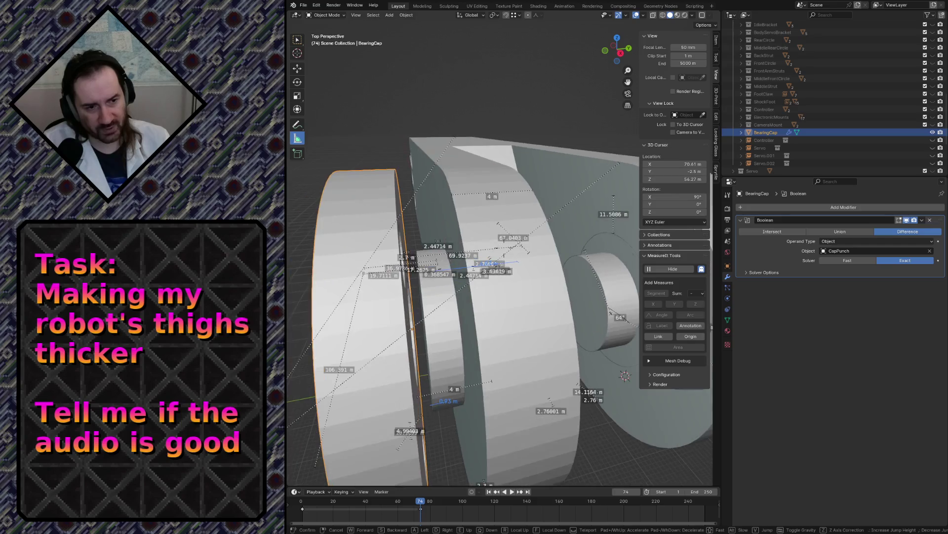
pyautogui.press('s')
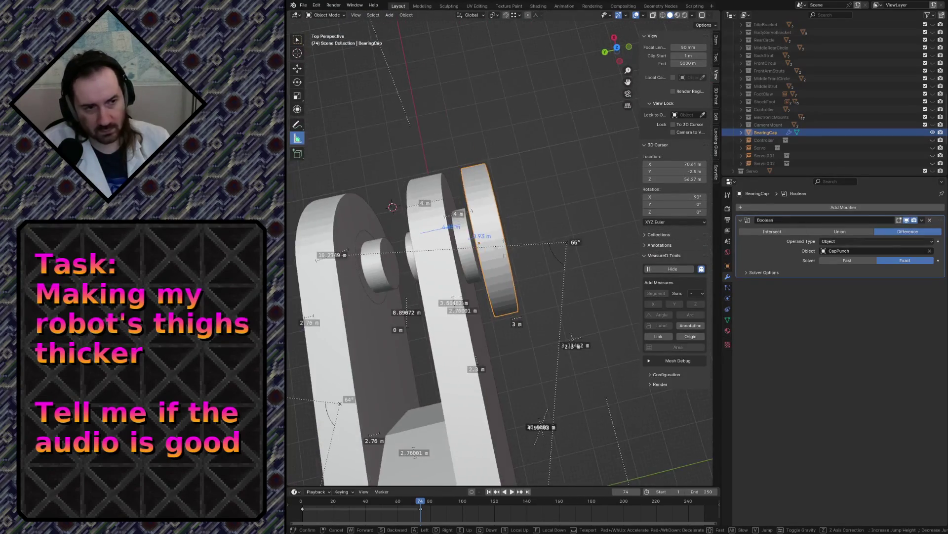
pyautogui.click(492, 270)
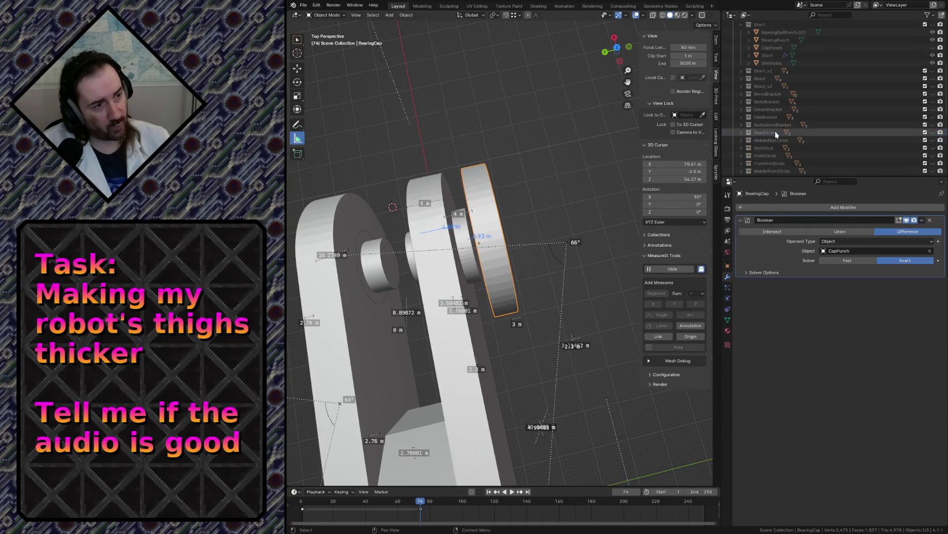
# - Create a BearingCap collection inside Main and move the BearingCap object into it
pyautogui.scroll(10, 774, 134)
pyautogui.click(747, 34)
pyautogui.rightClick(746, 33)
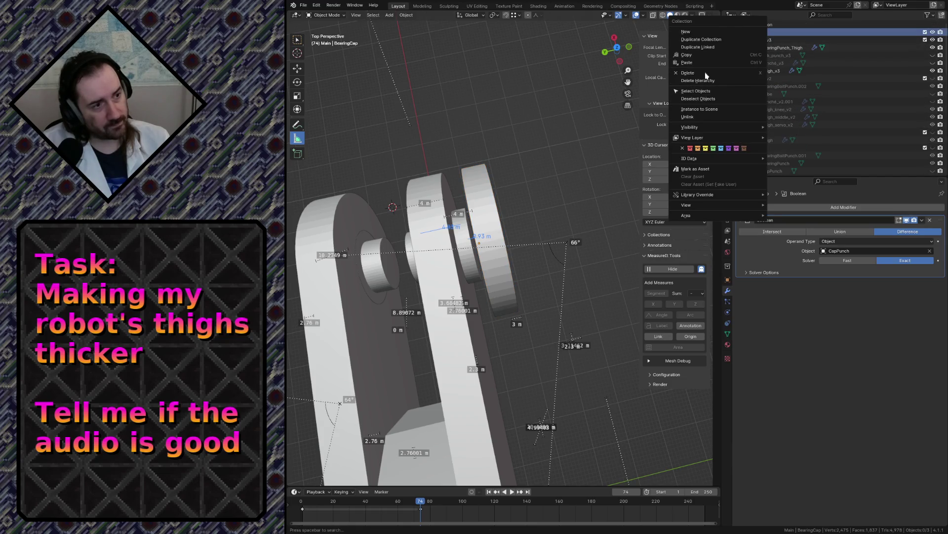
pyautogui.click(706, 33)
pyautogui.scroll(-5, 761, 75)
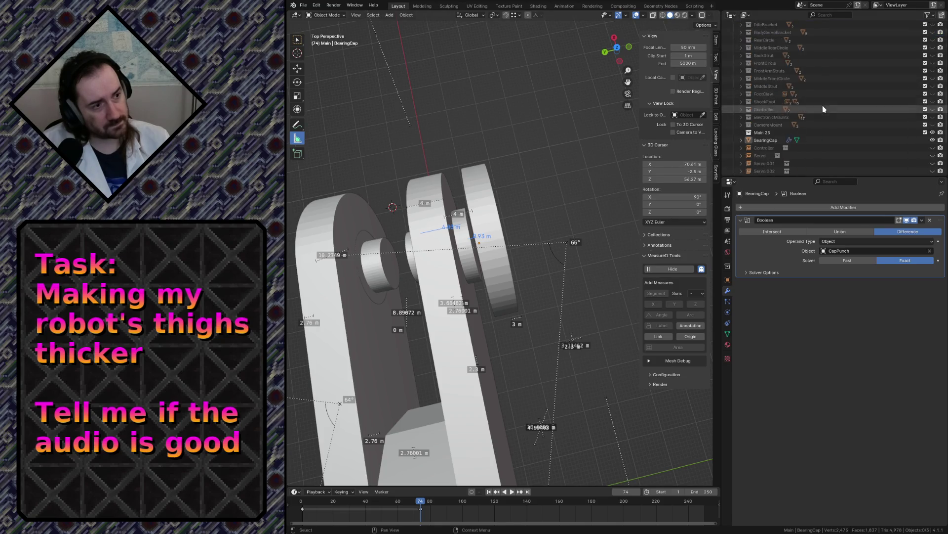
pyautogui.doubleClick(761, 71)
pyautogui.scroll(1, 768, 77)
pyautogui.write('Bearing')
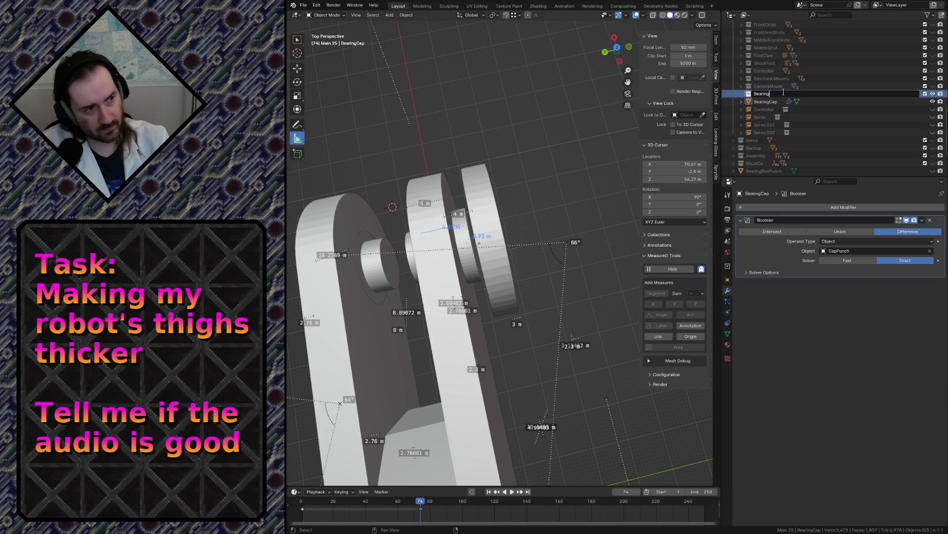
pyautogui.write('Cap')
pyautogui.press('Return')
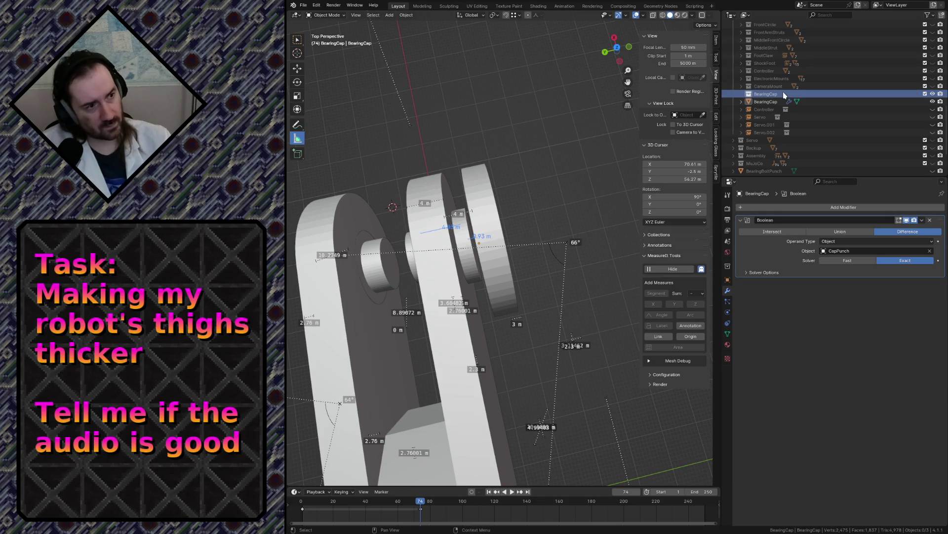
pyautogui.moveTo(769, 103); pyautogui.dragTo(765, 94)
pyautogui.click(766, 94)
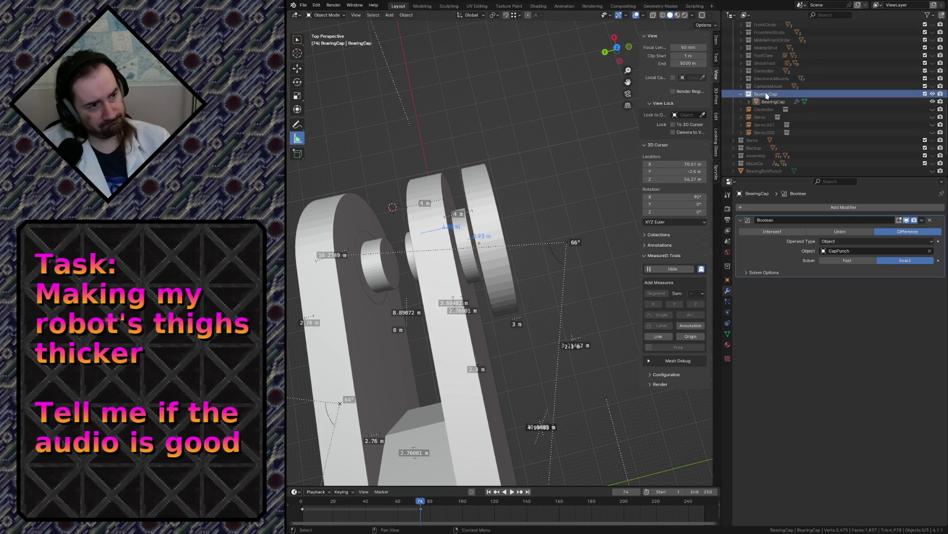
# - Add another collection under Main named BearingCap_v2, then select the BearingCap mesh
pyautogui.scroll(10, 764, 92)
pyautogui.click(770, 42)
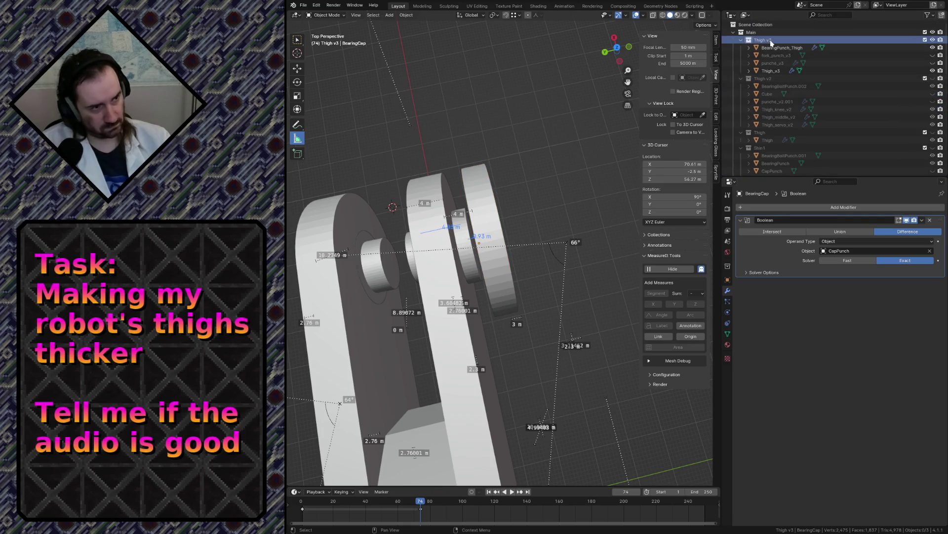
pyautogui.rightClick(754, 36)
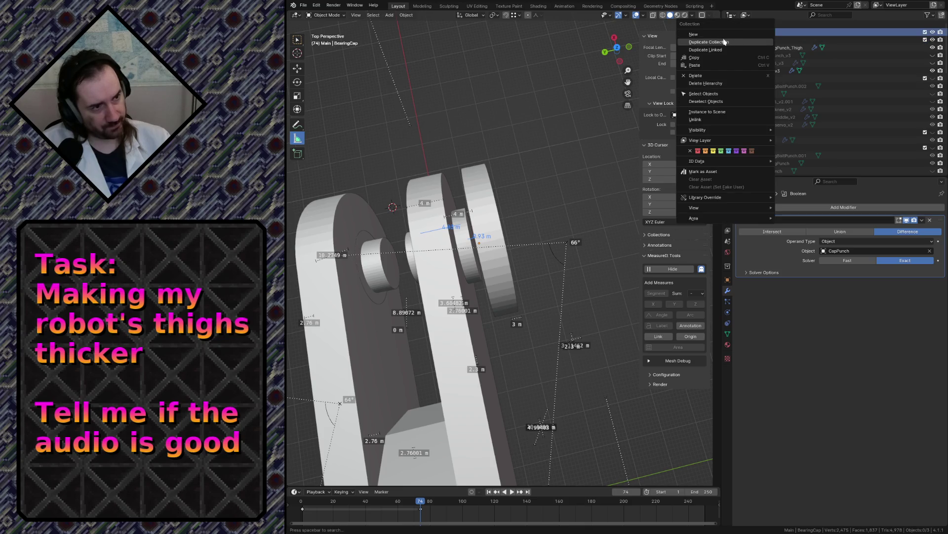
pyautogui.scroll(-1, 785, 111)
pyautogui.scroll(-5, 785, 111)
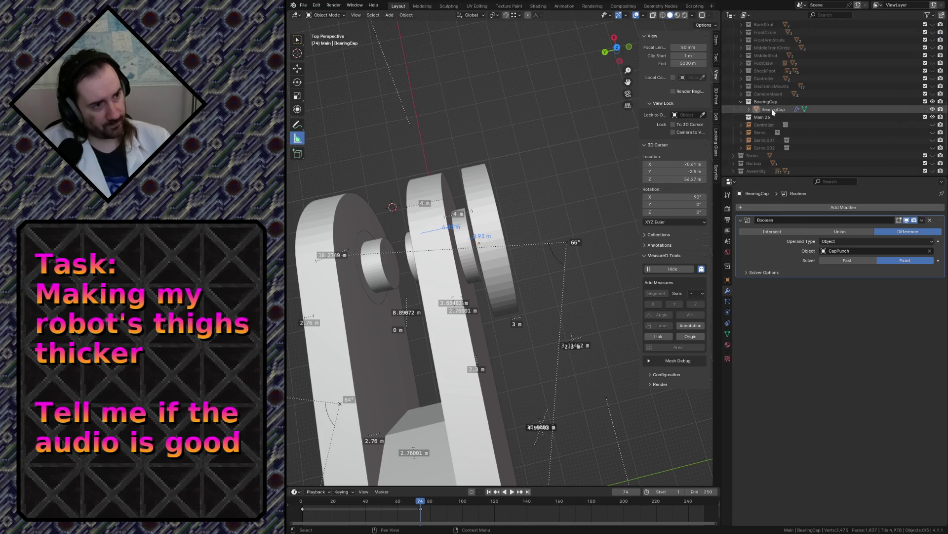
pyautogui.click(759, 117)
pyautogui.doubleClick(758, 117)
pyautogui.scroll(-2, 766, 115)
pyautogui.write('BearingCap_v')
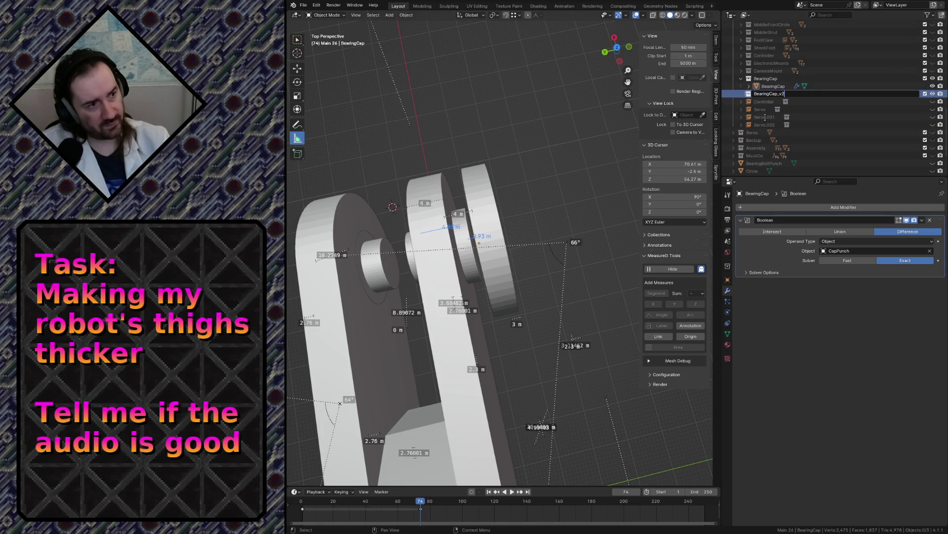
pyautogui.press('Return')
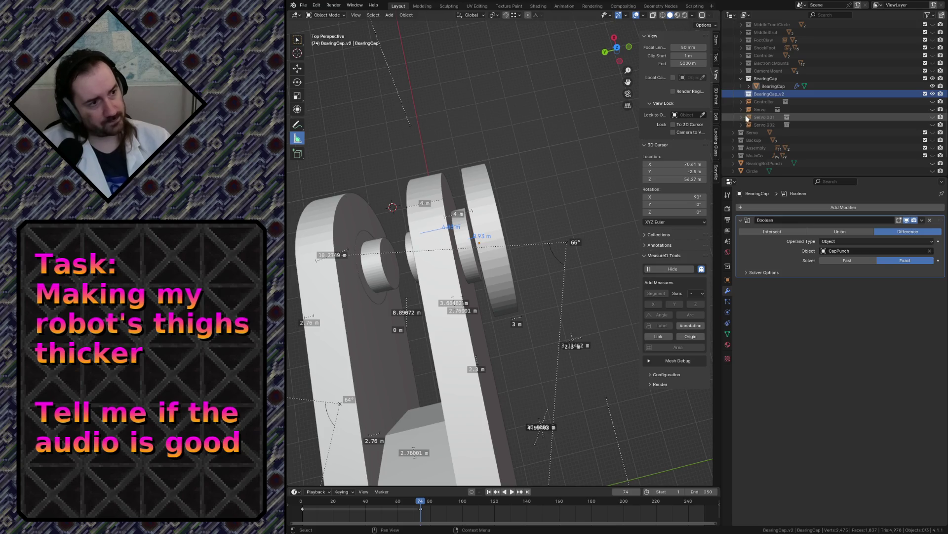
pyautogui.click(772, 86)
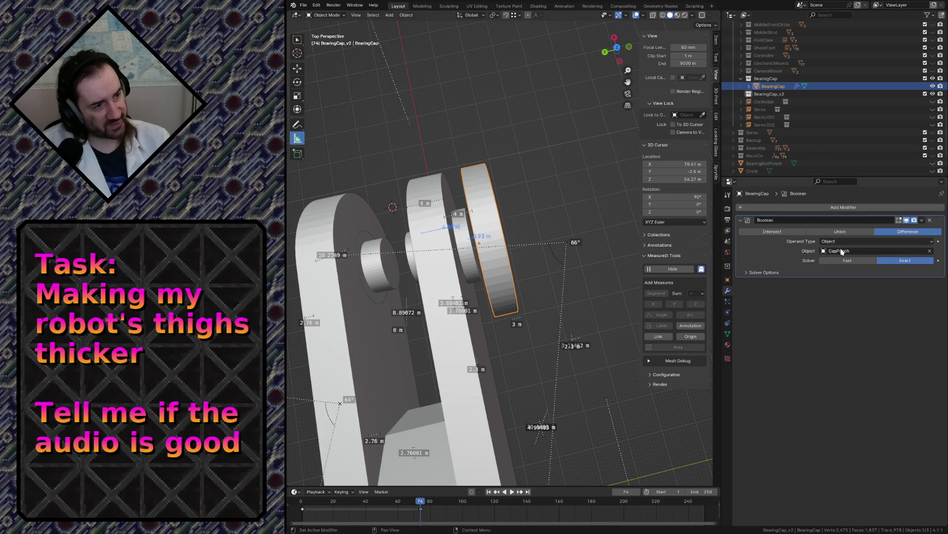
pyautogui.click(830, 15)
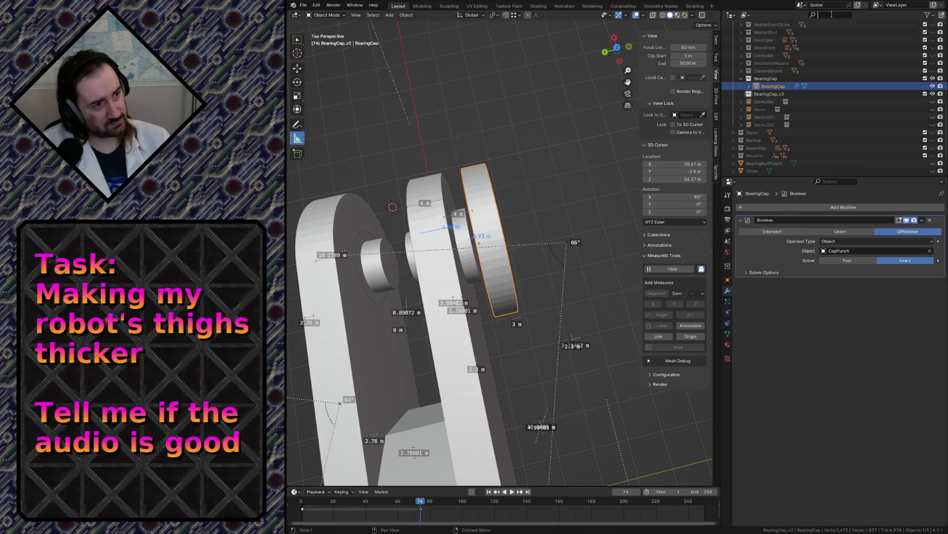
pyautogui.write('CapPunch')
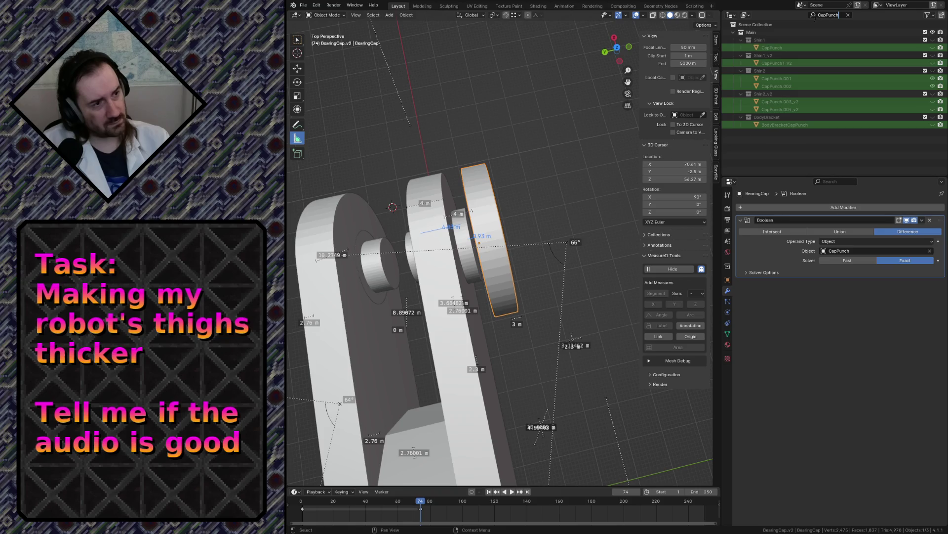
pyautogui.click(790, 50)
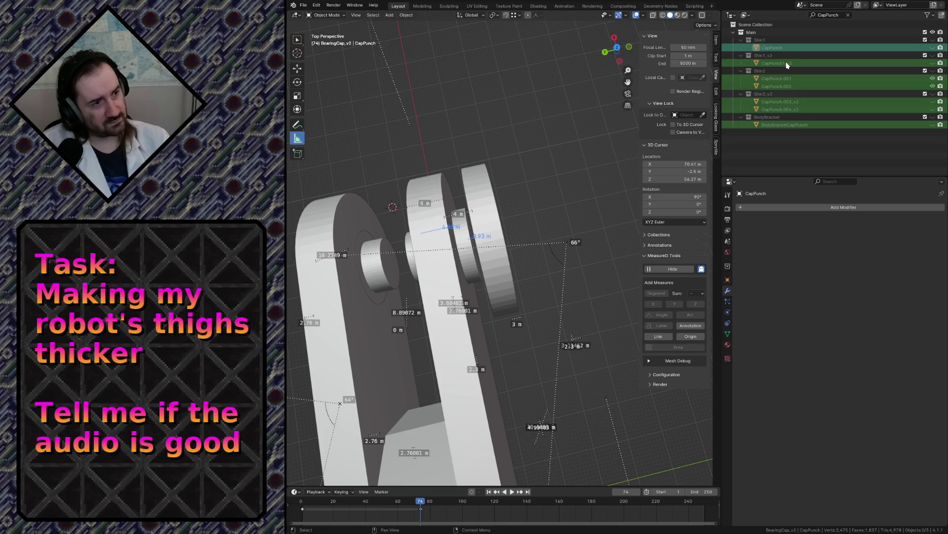
pyautogui.click(788, 65)
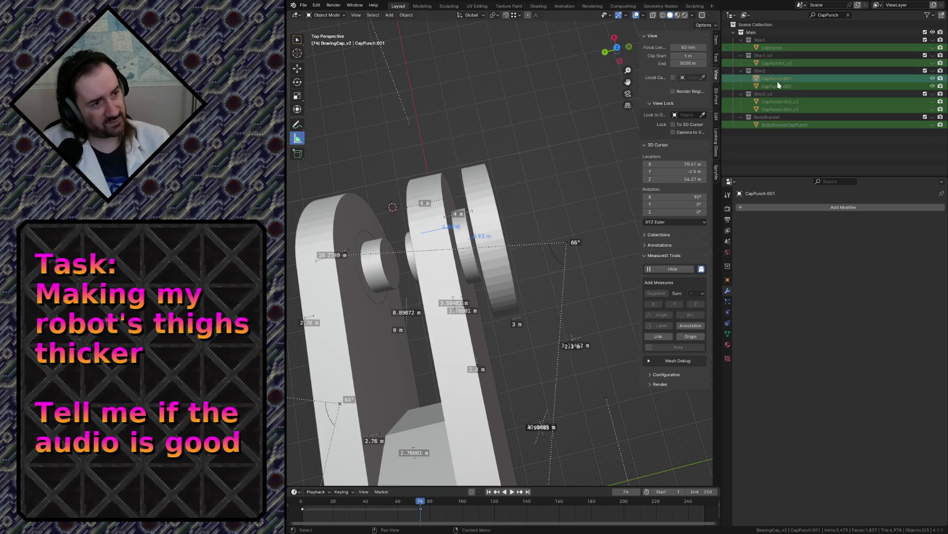
pyautogui.click(773, 50)
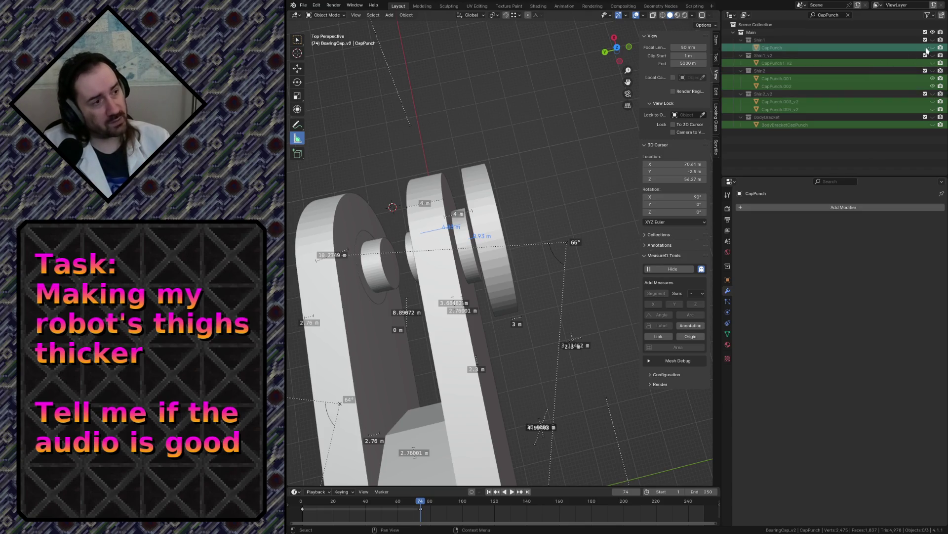
pyautogui.click(848, 16)
pyautogui.click(494, 196)
pyautogui.hotkey('shift', '`')
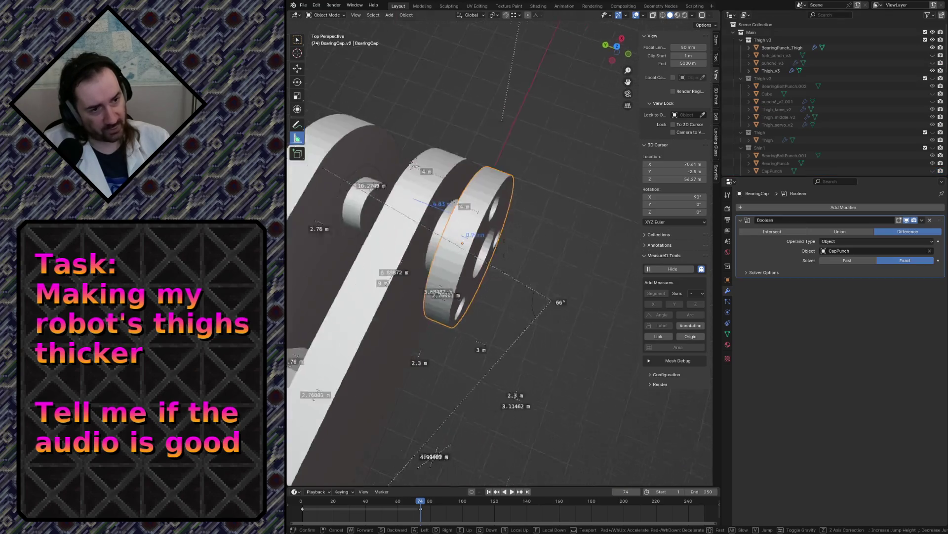
# - Fly in close to the disc and view it side-on
pyautogui.press('w')
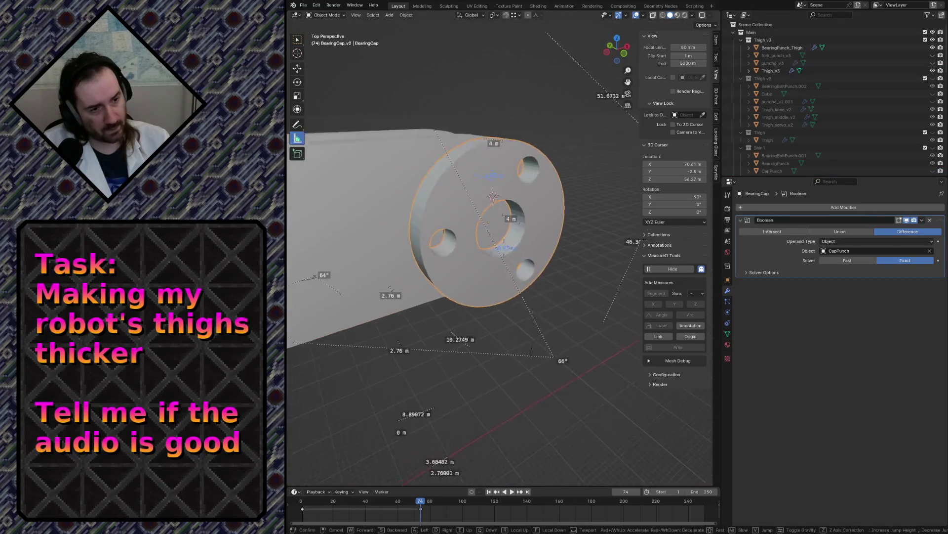
pyautogui.press('s')
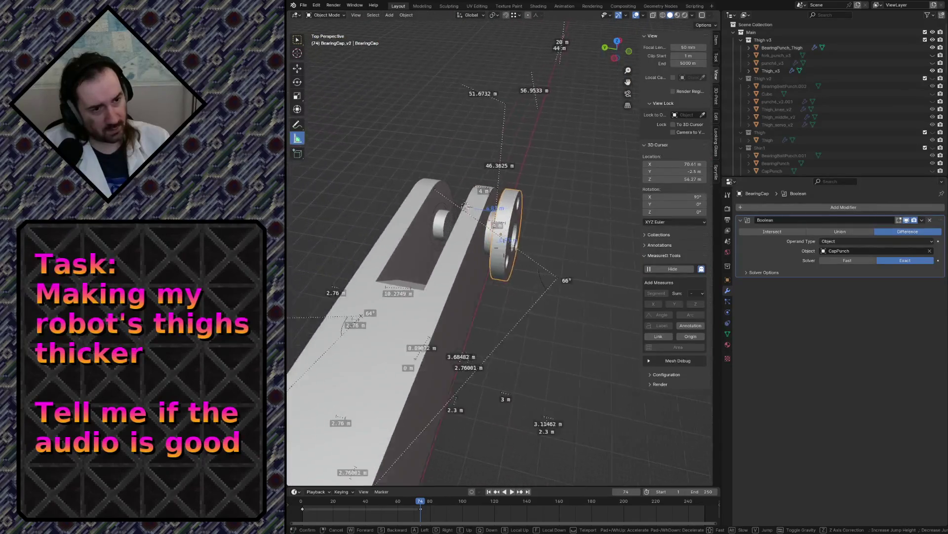
pyautogui.press('Return')
pyautogui.scroll(-5, 897, 130)
# - Duplicate BearingCap in place, move the copy into the BearingCap_v2 collection and name it BearingCap_v2
pyautogui.hotkey('shift', 'd')
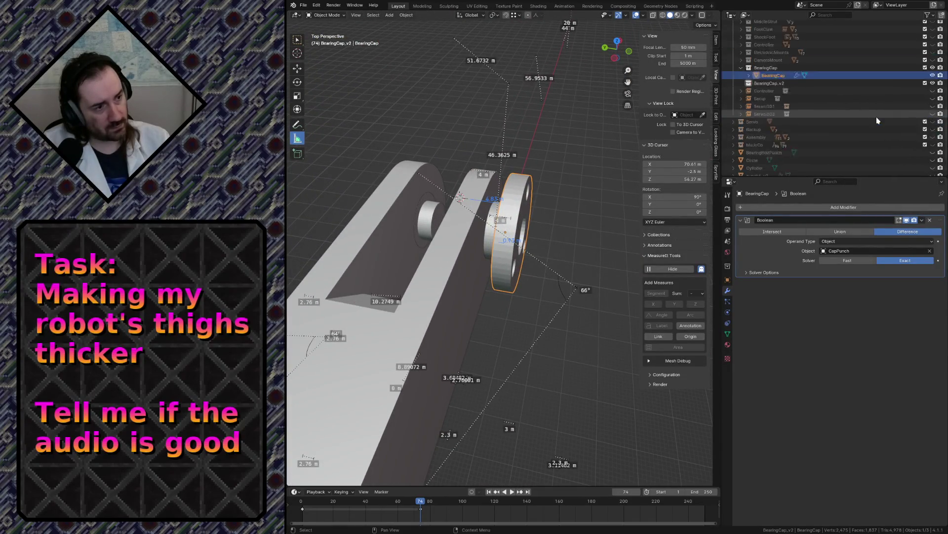
pyautogui.rightClick(652, 140)
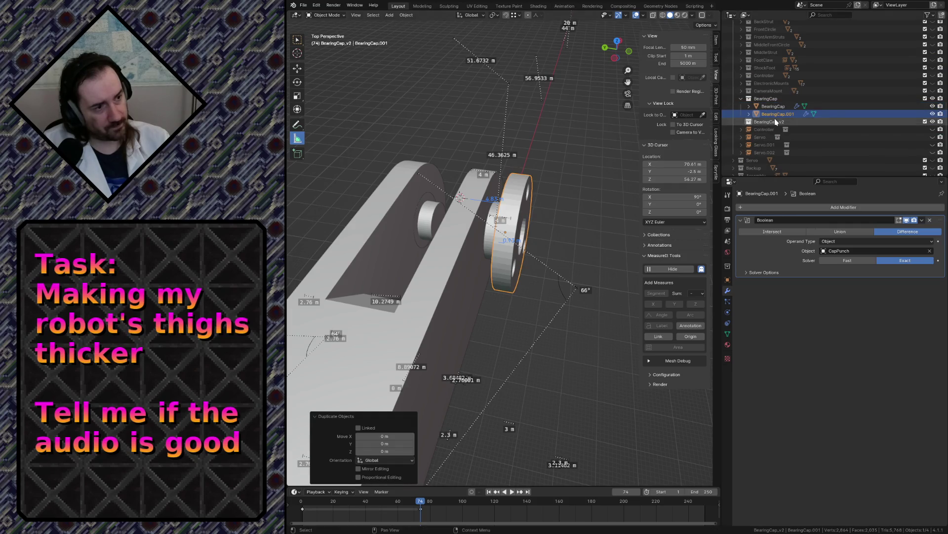
pyautogui.moveTo(774, 115); pyautogui.dragTo(787, 123)
pyautogui.doubleClick(787, 122)
pyautogui.scroll(-2, 793, 122)
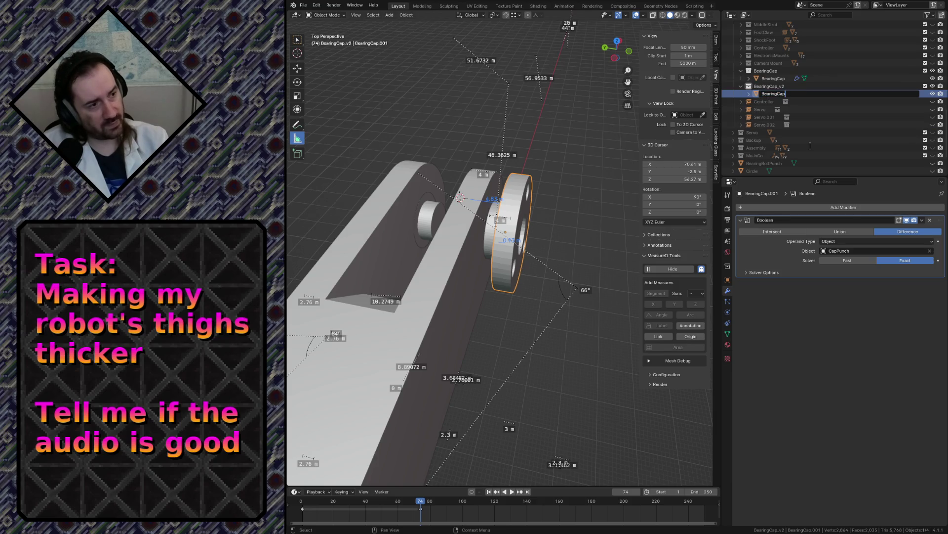
pyautogui.write('_v2')
pyautogui.press('Return')
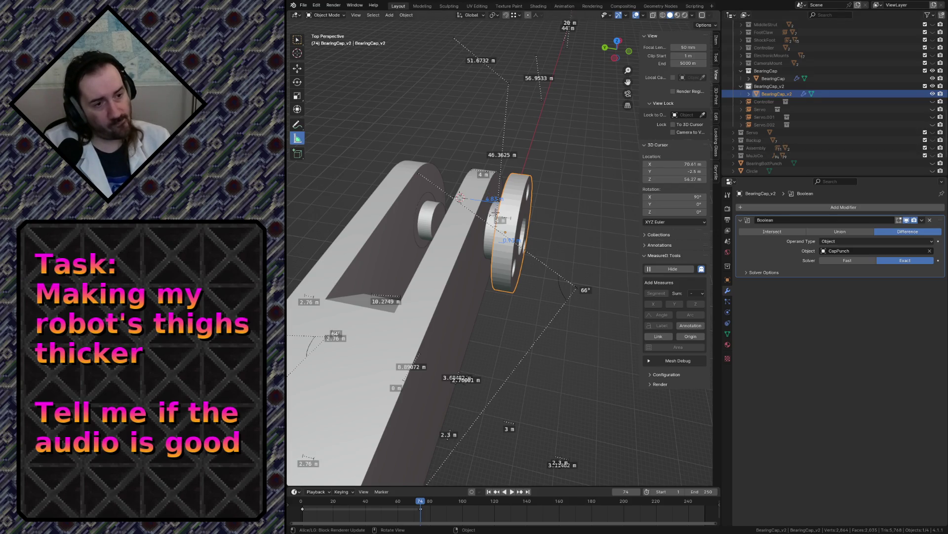
# - Select the original BearingCap and fly toward and past the disc to see another side
pyautogui.click(542, 220)
pyautogui.hotkey('shift', '`')
pyautogui.press('w')
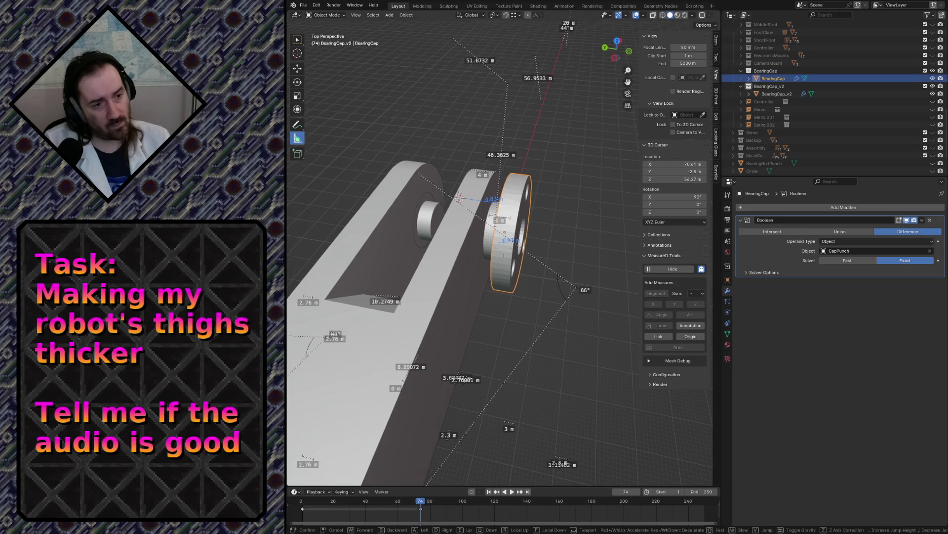
pyautogui.press('w')
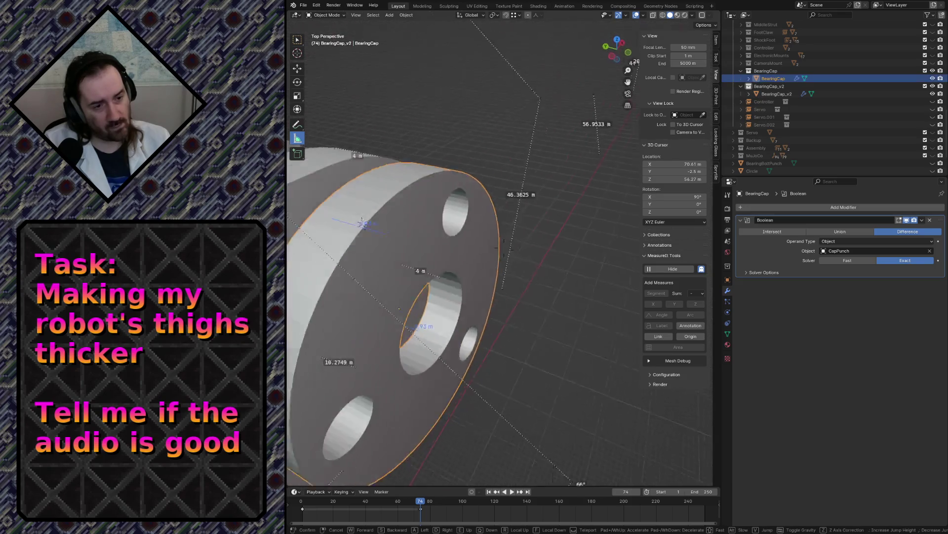
# - Filter the Outliner for 'CapPun', unhide the CapPunch cylinders and duplicate them
pyautogui.press('w')
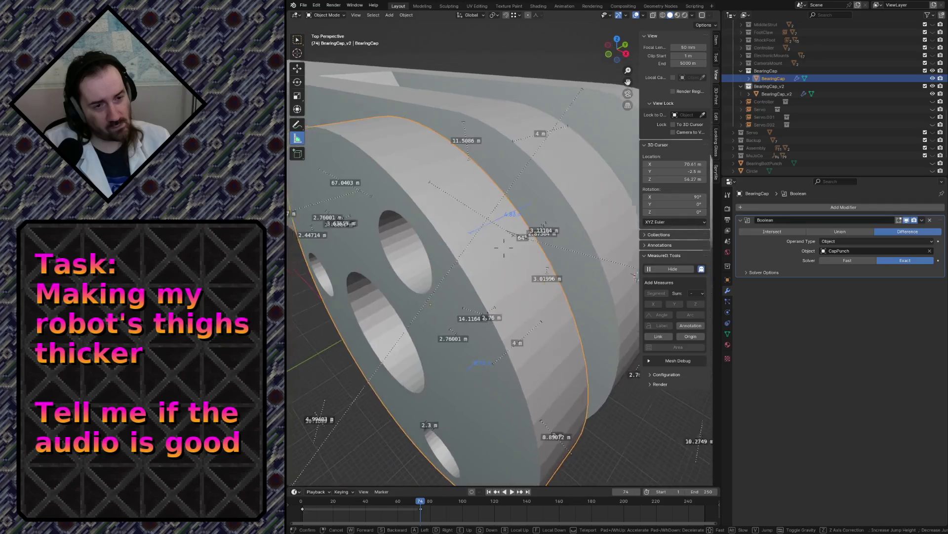
pyautogui.press('Escape')
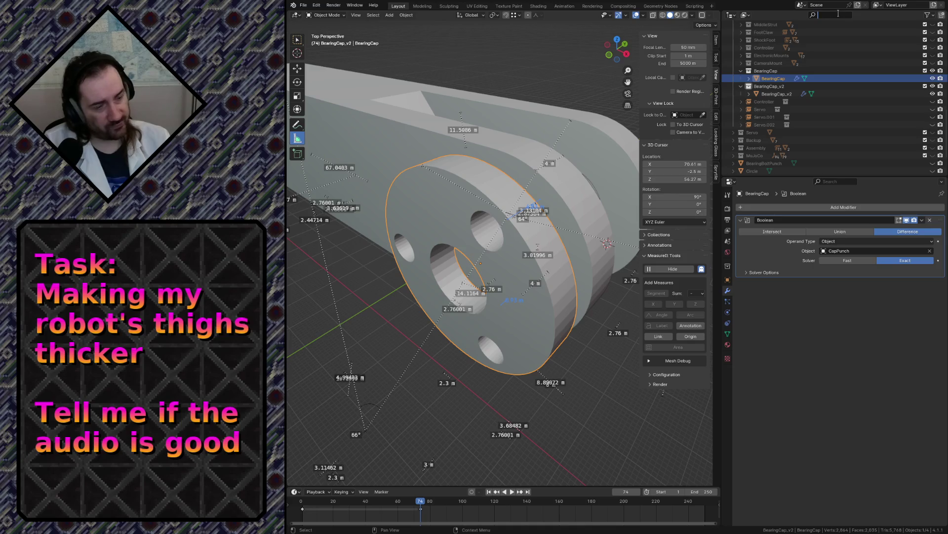
pyautogui.write('CapPun')
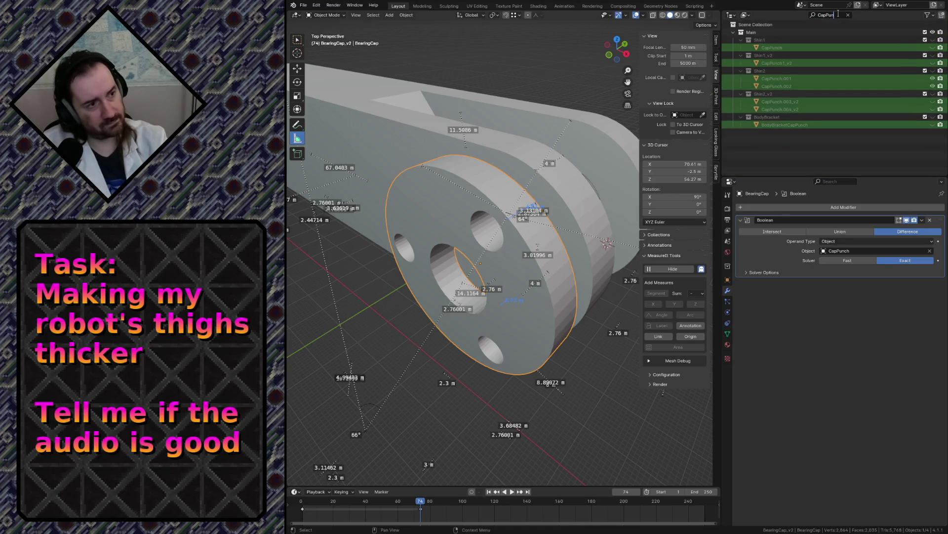
pyautogui.click(784, 48)
pyautogui.click(934, 48)
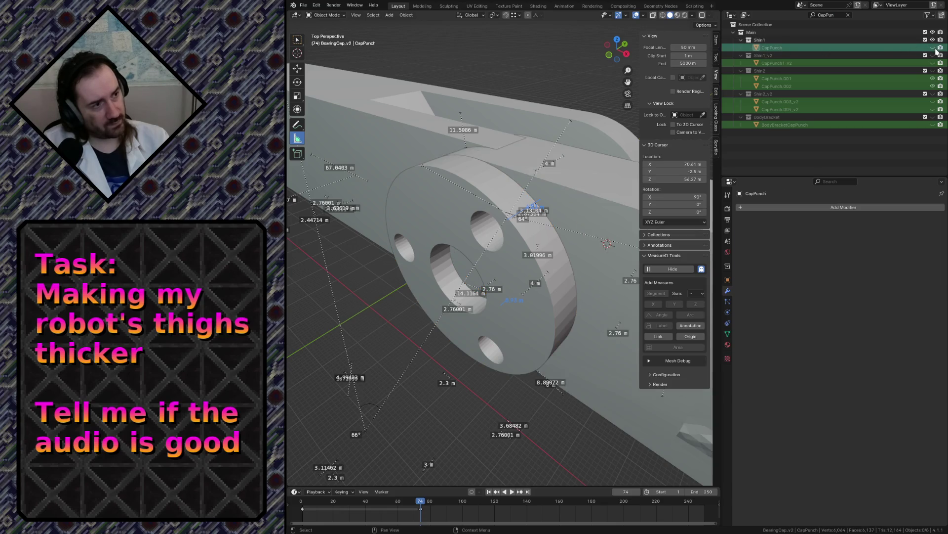
pyautogui.click(933, 47)
pyautogui.click(772, 48)
pyautogui.hotkey('shift', 'd')
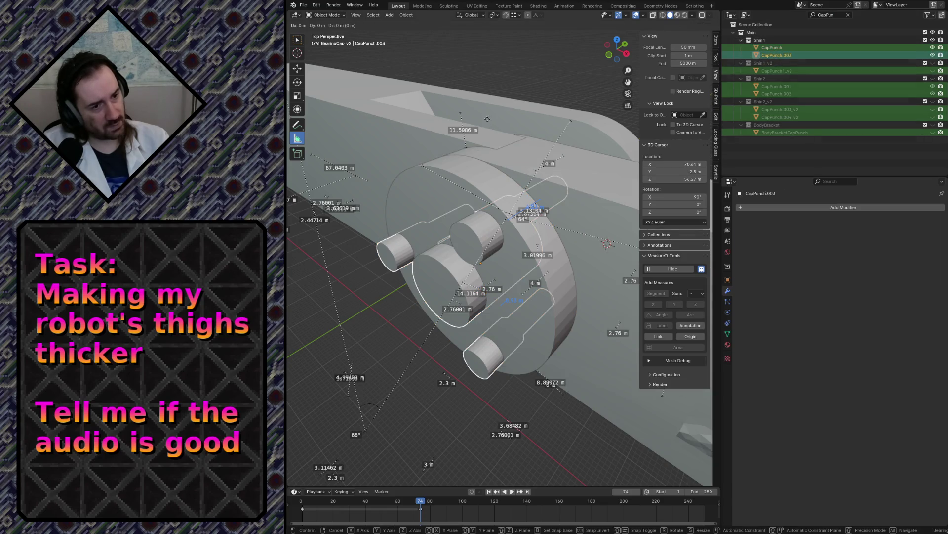
# - Keep the CapPunch.003 duplicate in its original place and clear the Outliner name filter
pyautogui.rightClick(487, 118)
pyautogui.click(765, 59)
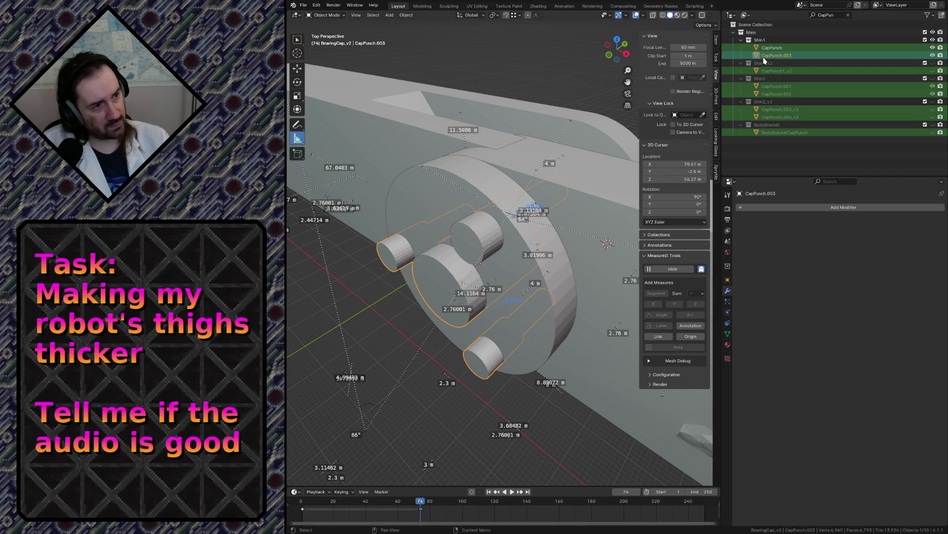
pyautogui.click(848, 15)
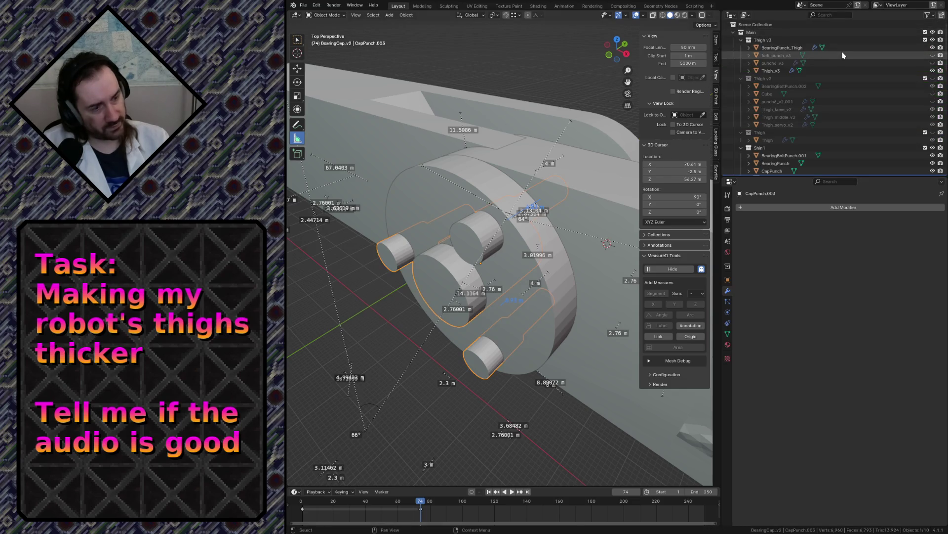
# - Rearrange the Outliner so BearingCap sits back in the BearingCap collection
pyautogui.scroll(-10, 844, 55)
pyautogui.keyDown('ctrl'); pyautogui.click(889, 125); pyautogui.keyUp('ctrl')
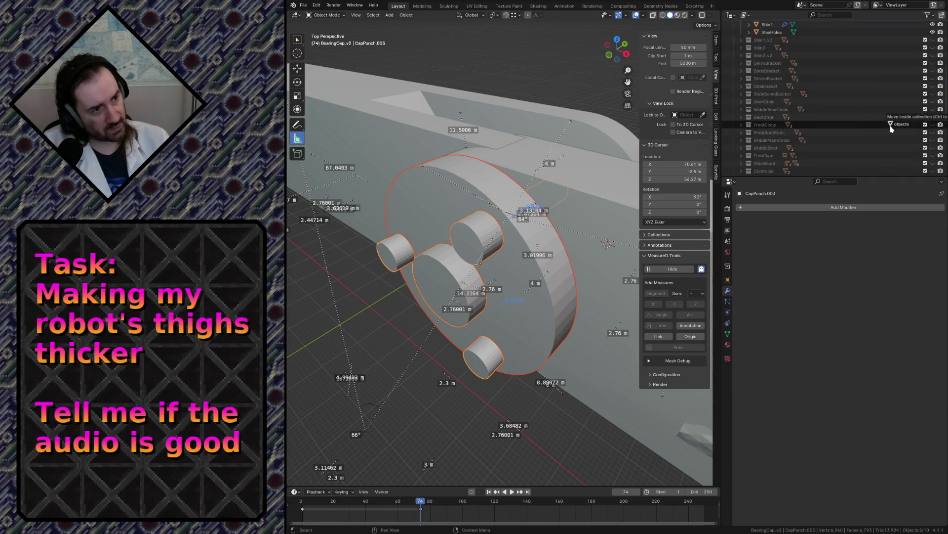
pyautogui.moveTo(889, 125); pyautogui.dragTo(771, 132)
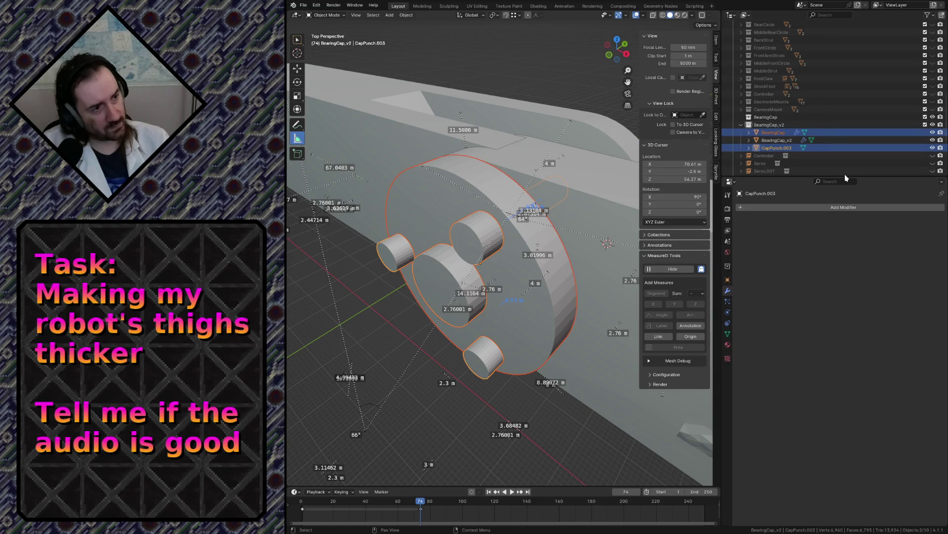
pyautogui.click(758, 125)
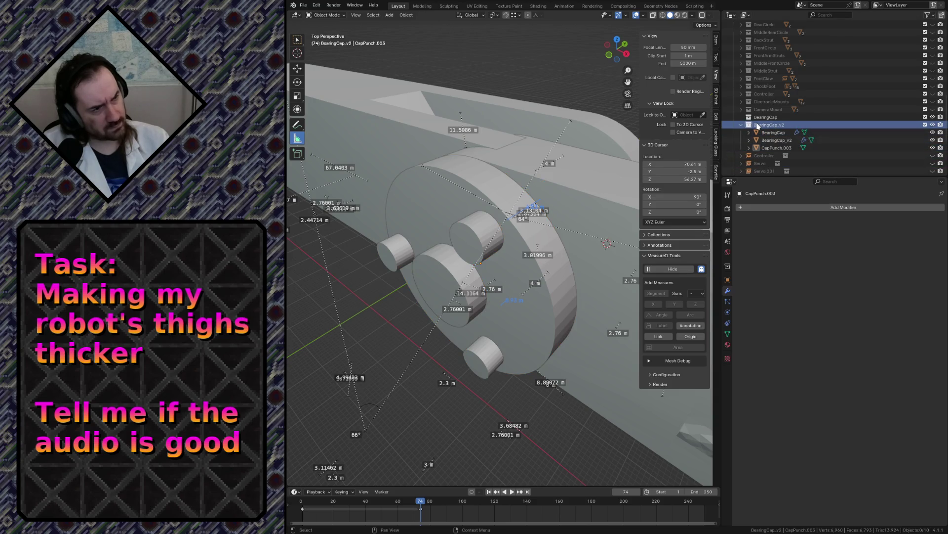
pyautogui.moveTo(766, 132); pyautogui.dragTo(768, 122)
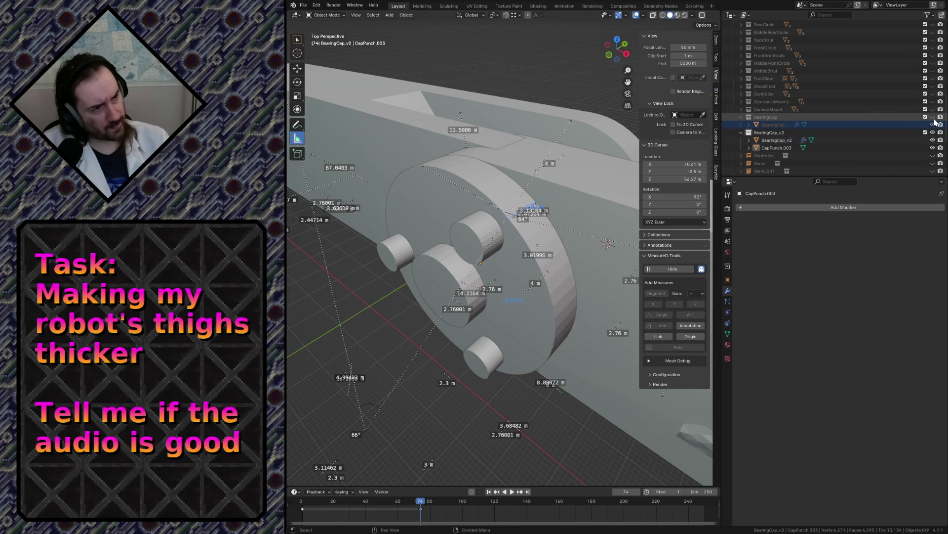
# - Hide the Shin1 collection and select the CapPunch.003 duplicate in the viewport
pyautogui.click(783, 148)
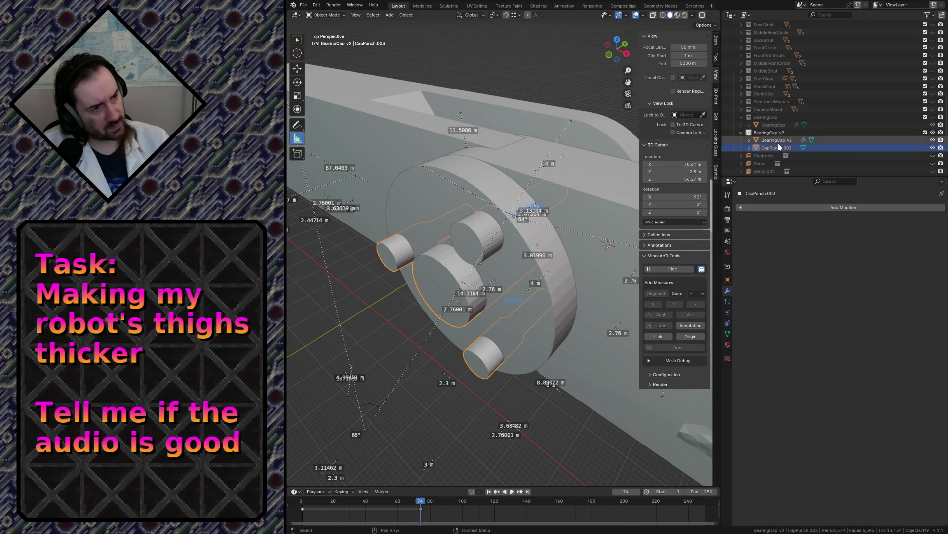
pyautogui.click(776, 141)
pyautogui.scroll(10, 770, 108)
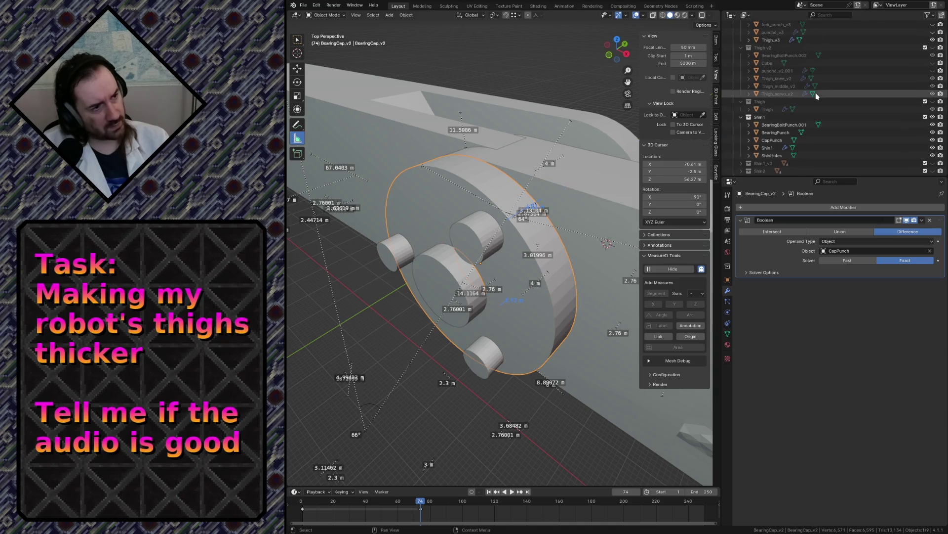
pyautogui.click(932, 116)
pyautogui.click(487, 247)
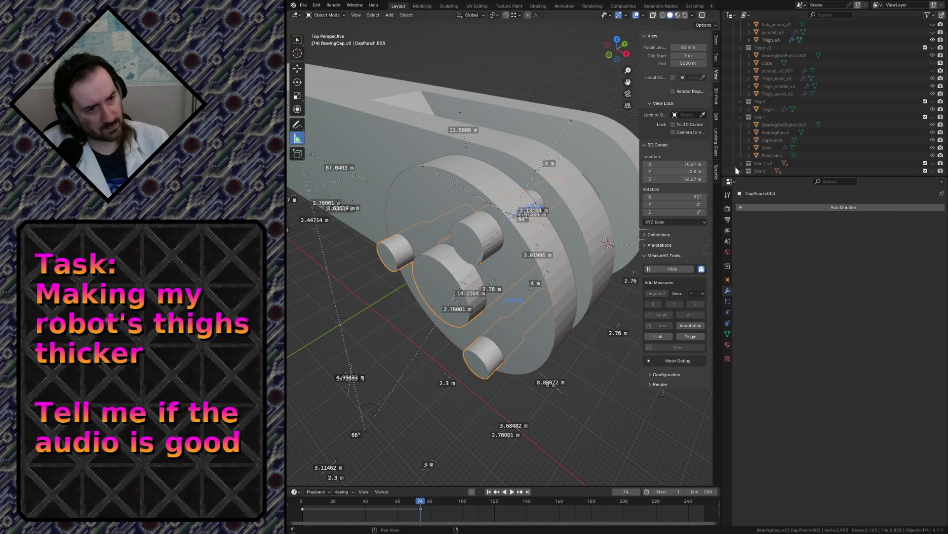
pyautogui.scroll(-6, 819, 156)
pyautogui.scroll(-5, 819, 155)
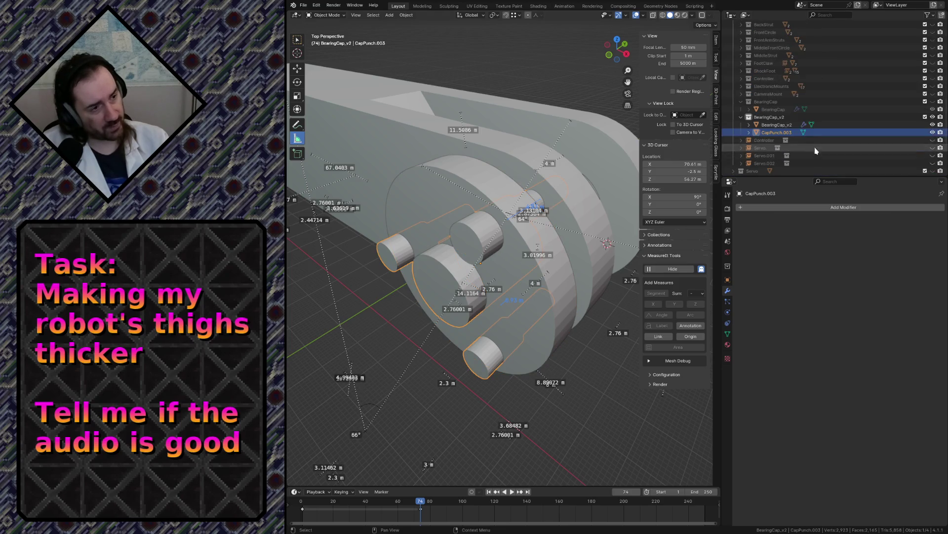
# - Rename the CapPunch.003 duplicate to CapPunch_v2
pyautogui.press('F2')
pyautogui.press('End')
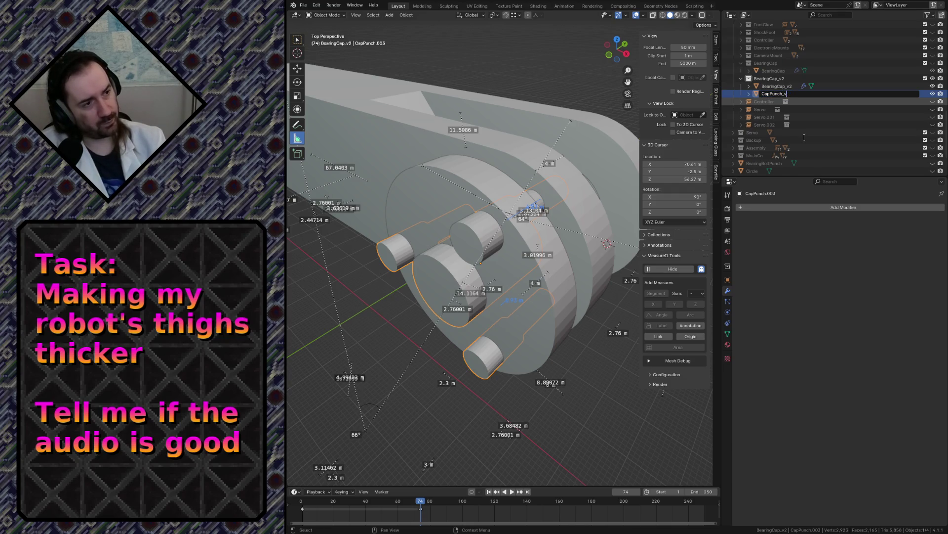
pyautogui.write('2')
pyautogui.press('Return')
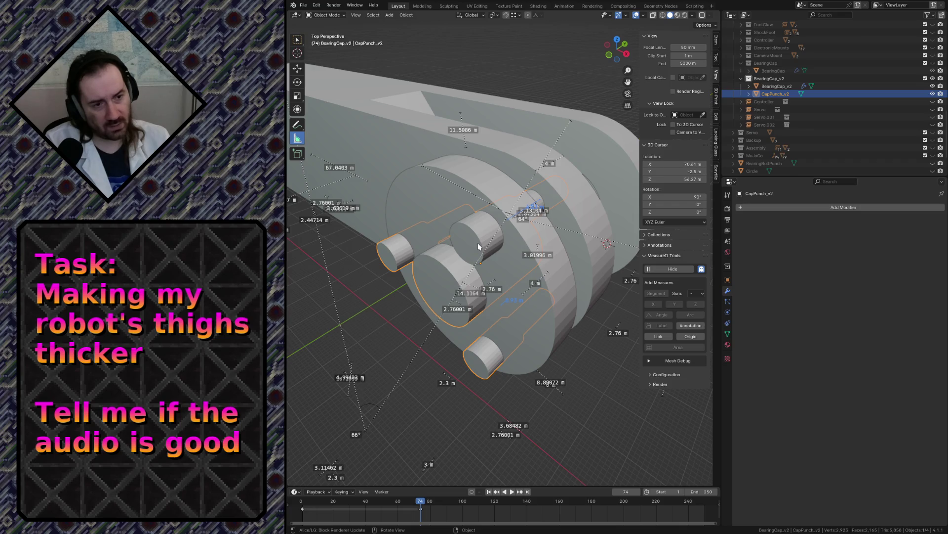
pyautogui.hotkey('shift', '`')
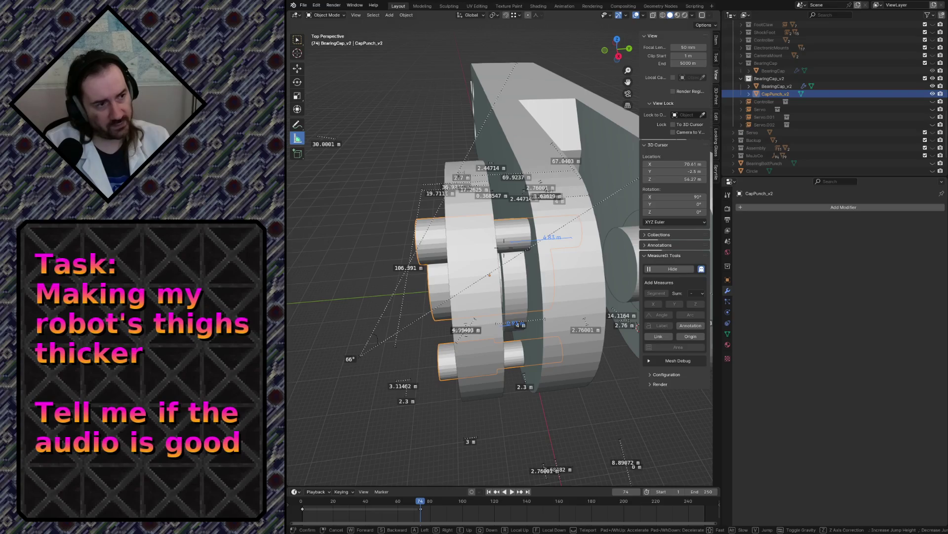
# - Fly in close to the cap parts and back out to view the whole bearing assembly
pyautogui.moveTo(500, 252)
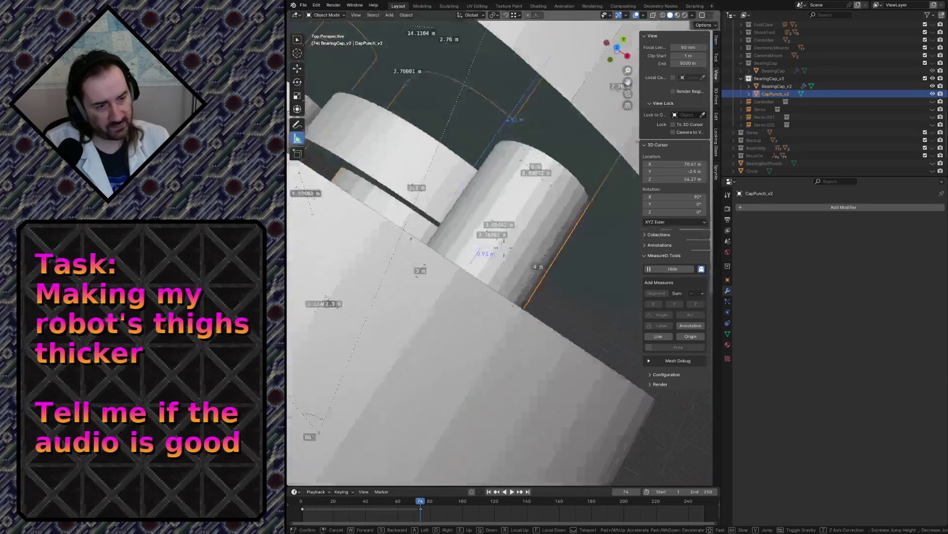
pyautogui.press('w')
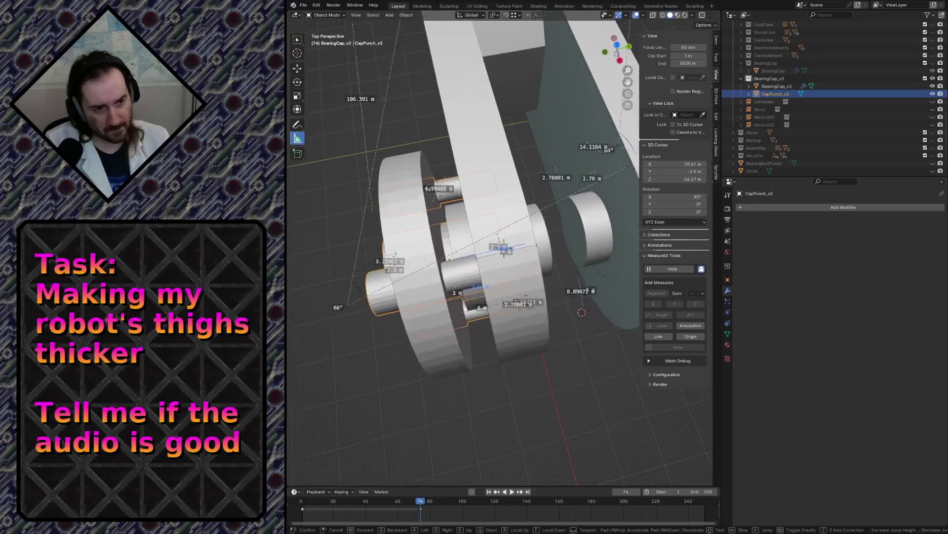
pyautogui.press('s')
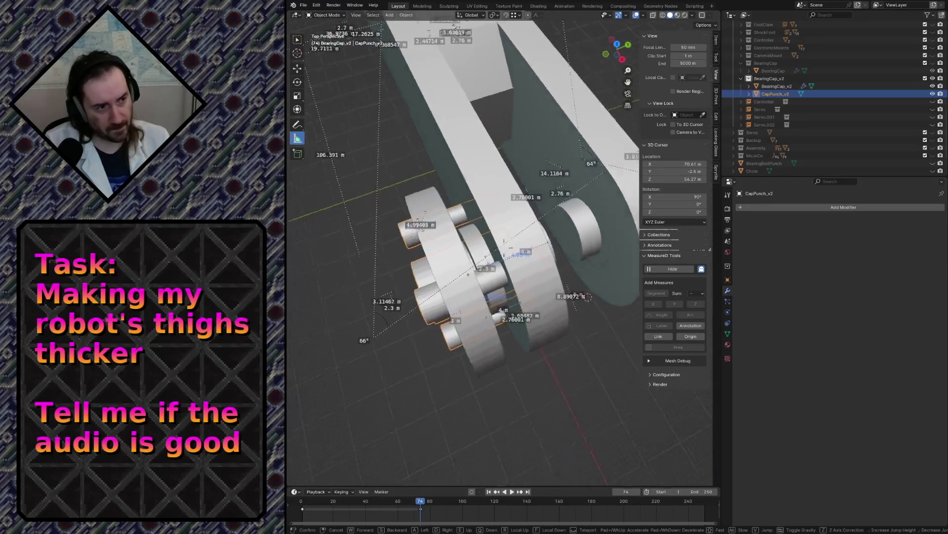
pyautogui.click(504, 247)
# - Select BearingCap_v2 and set its Boolean cutter object to CapPunch_v2
pyautogui.click(774, 86)
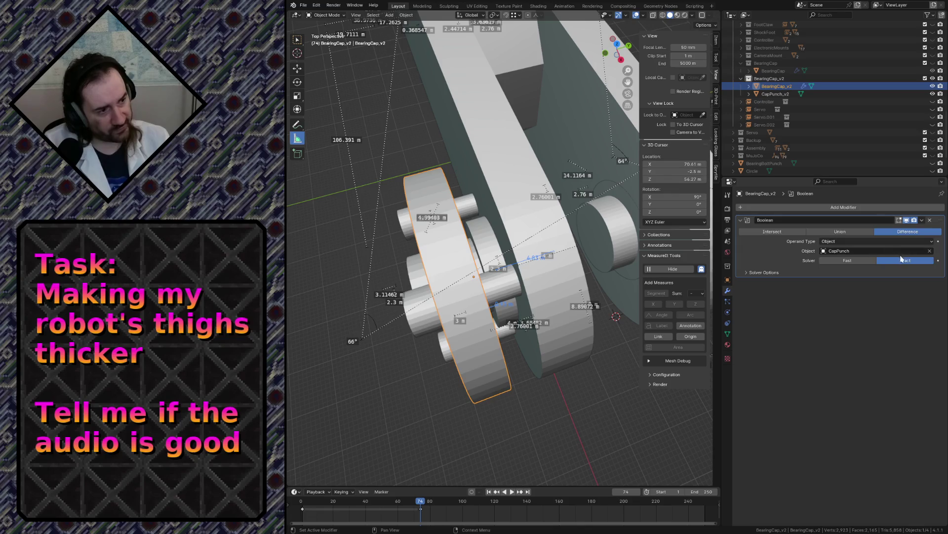
pyautogui.click(865, 251)
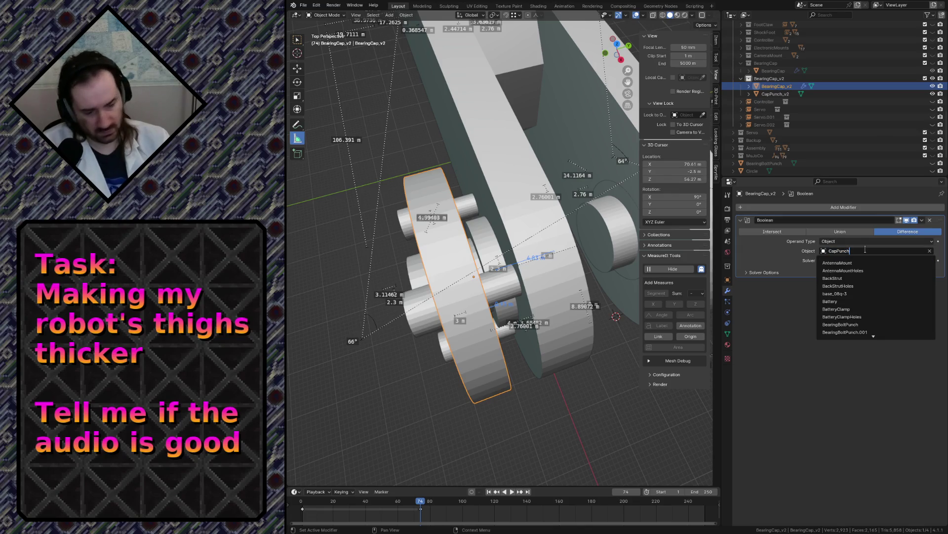
pyautogui.write('_v2')
pyautogui.press('Return')
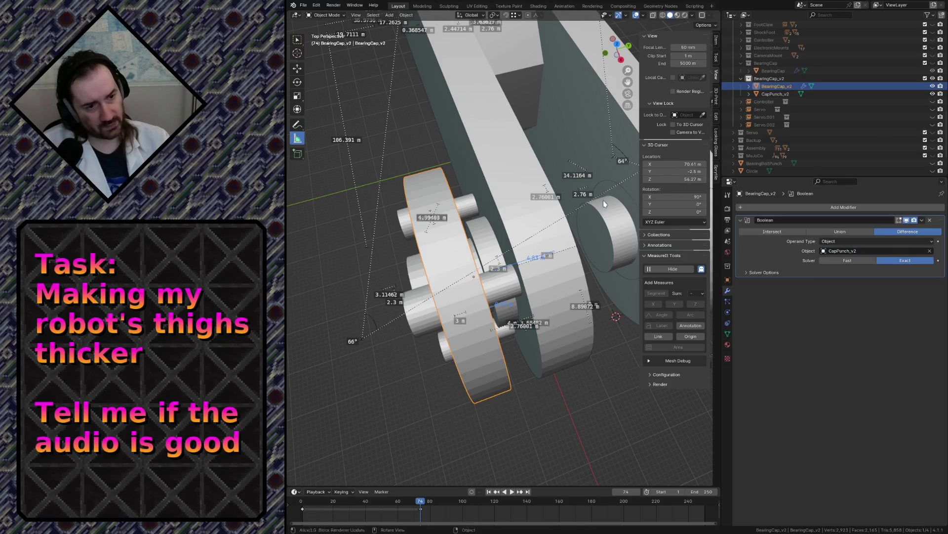
# - In top view, move CapPunch_v2 and BearingCap_v2 together 0.42427 m along global Y
pyautogui.keyDown('shift'); pyautogui.click(493, 295); pyautogui.keyUp('shift')
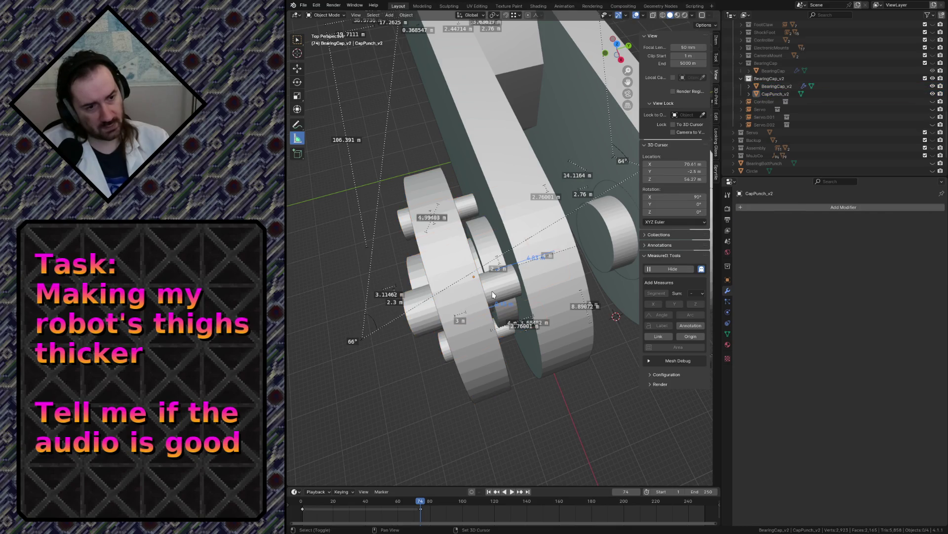
pyautogui.click(435, 311)
pyautogui.keyDown('shift'); pyautogui.click(429, 315); pyautogui.keyUp('shift')
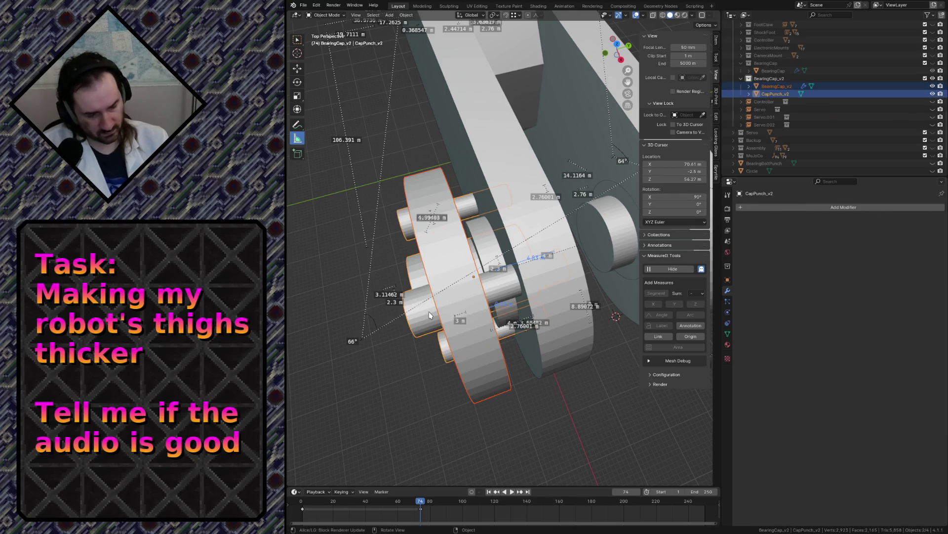
pyautogui.press('KP_7')
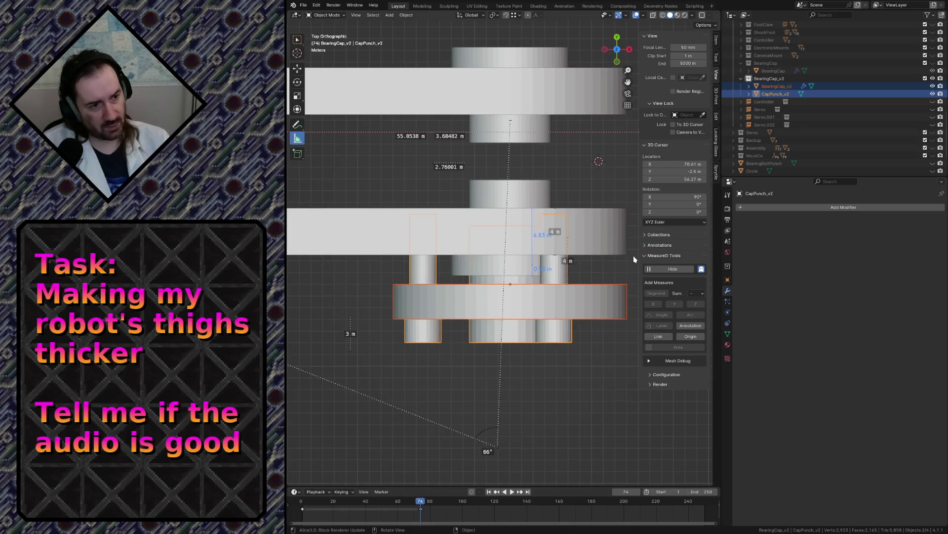
pyautogui.press('g')
pyautogui.press('y')
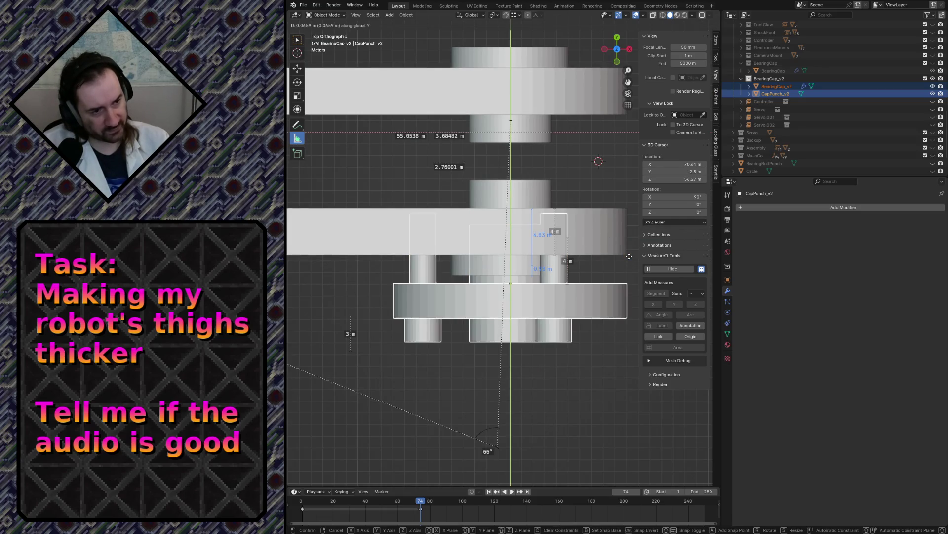
pyautogui.click(628, 256)
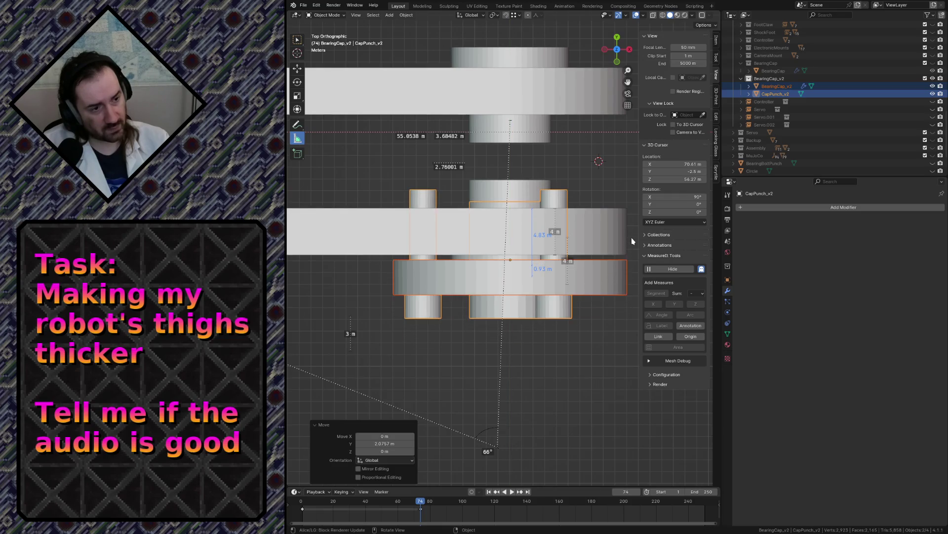
pyautogui.press('g')
pyautogui.press('y')
pyautogui.click(627, 258)
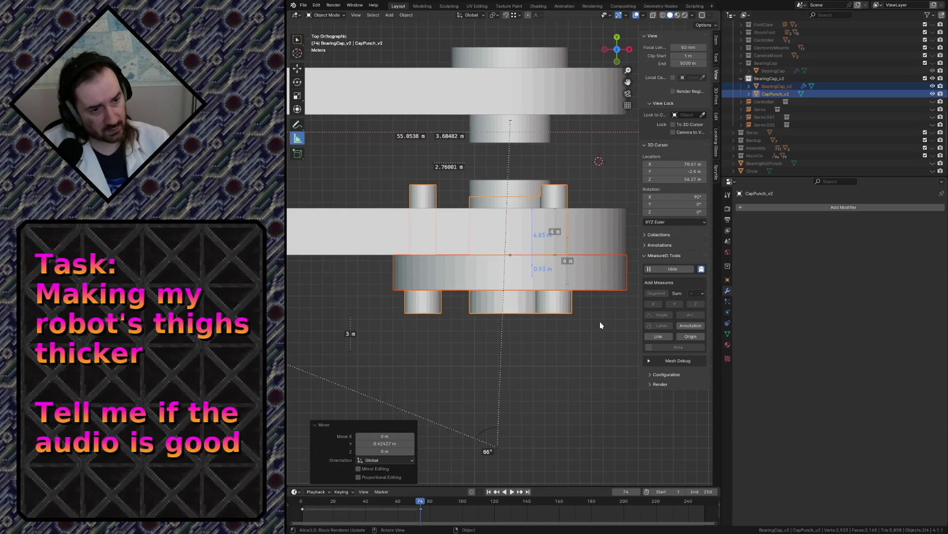
# - Fly back and in to check the shifted cap against the thigh assembly
pyautogui.hotkey('shift', '`')
pyautogui.press('s')
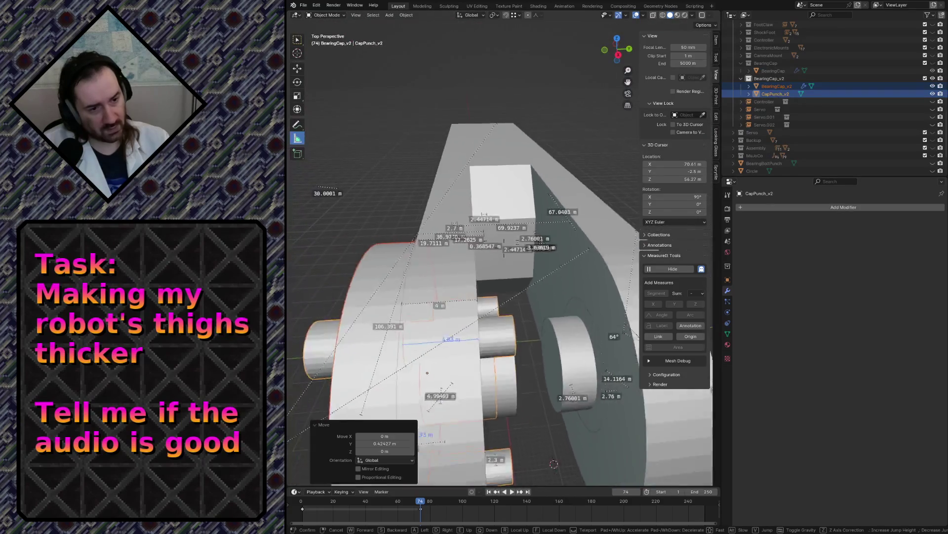
pyautogui.press('w')
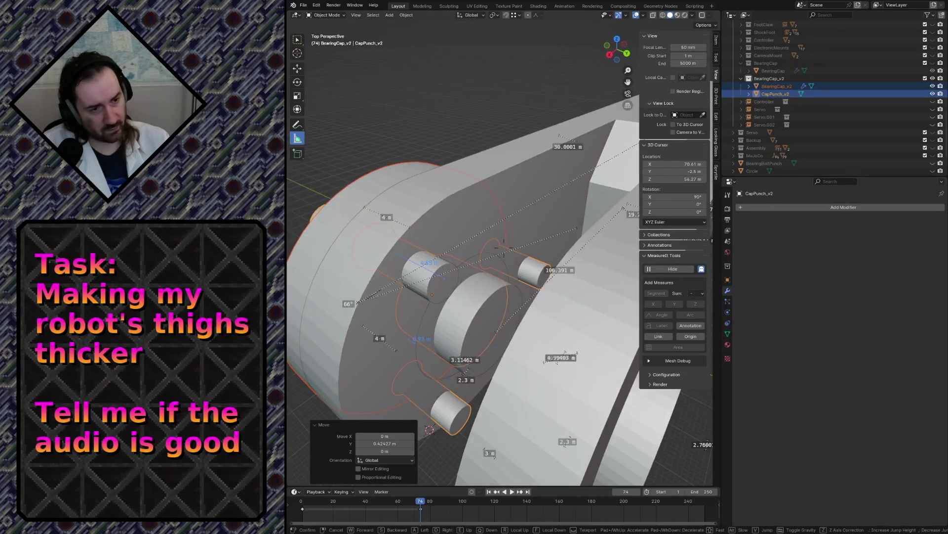
pyautogui.click(456, 282)
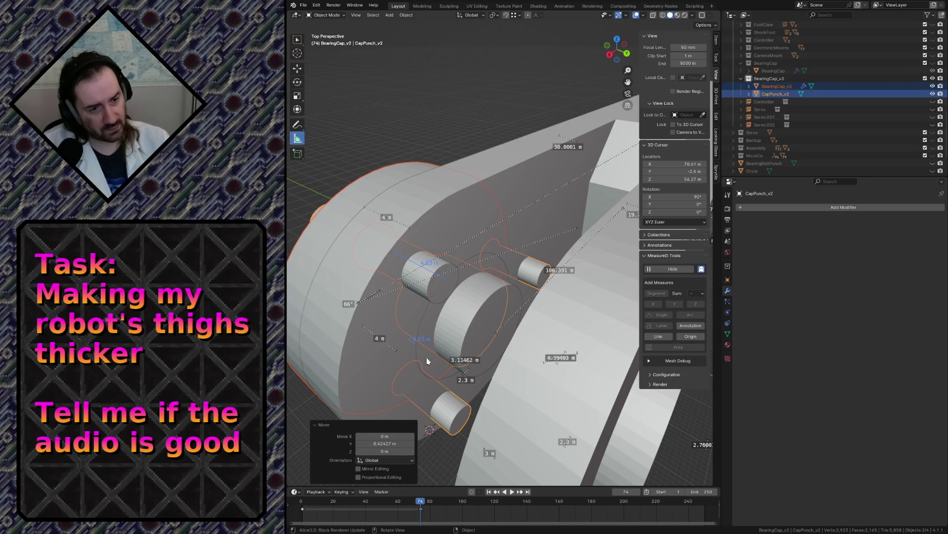
# - Circle the bearing cap in walk navigation to inspect it from several angles
pyautogui.hotkey('shift', '`')
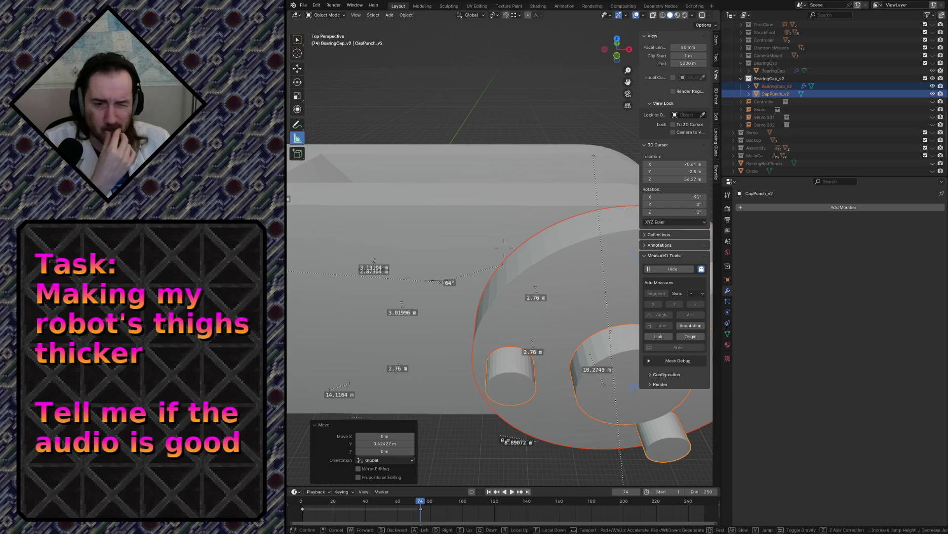
pyautogui.press('s')
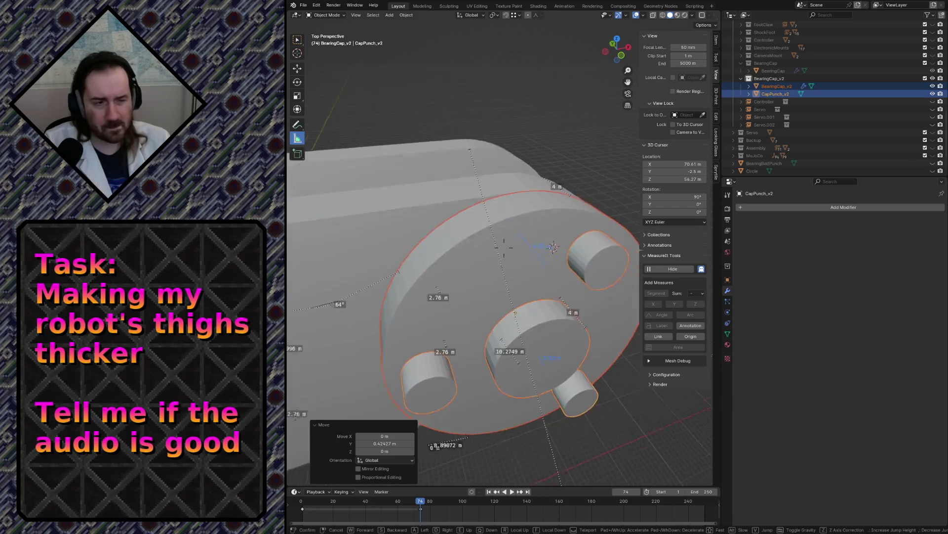
pyautogui.press('w')
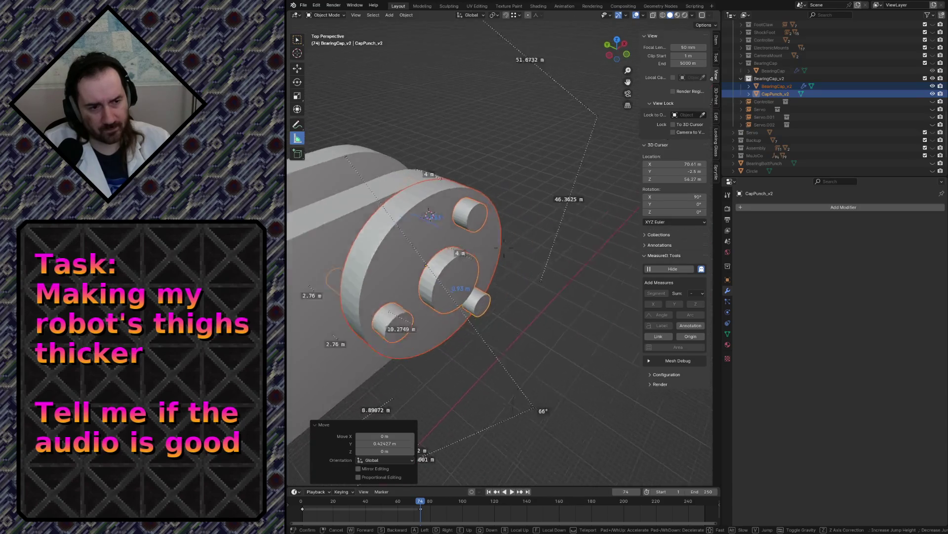
pyautogui.press('s')
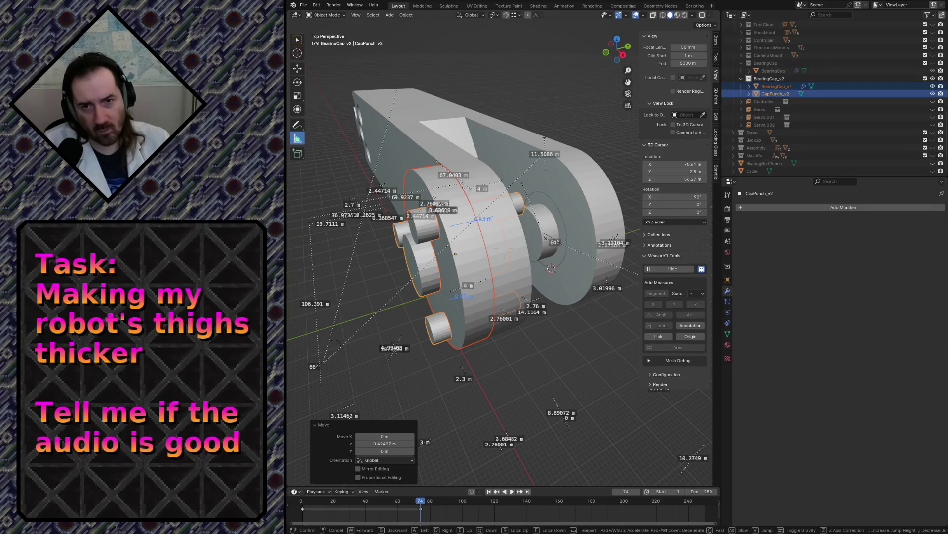
pyautogui.press('d')
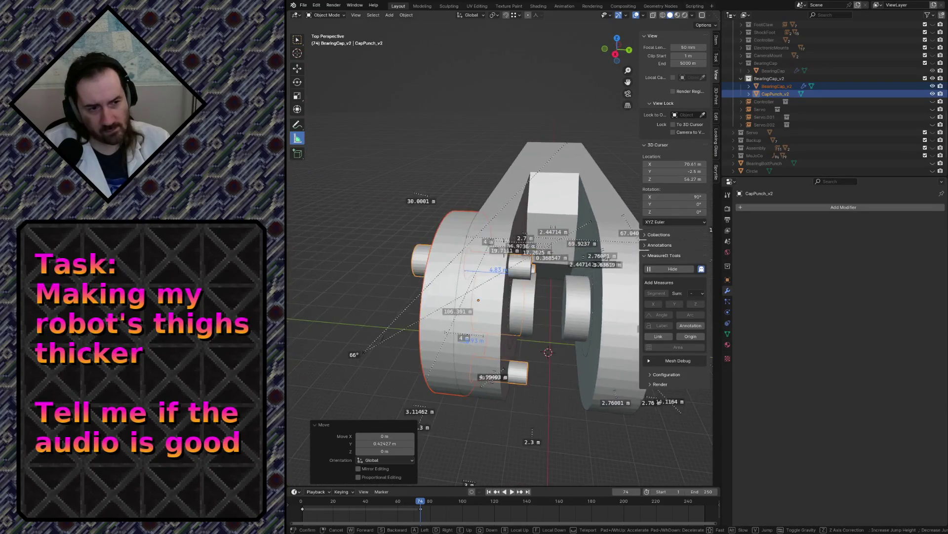
pyautogui.press('w')
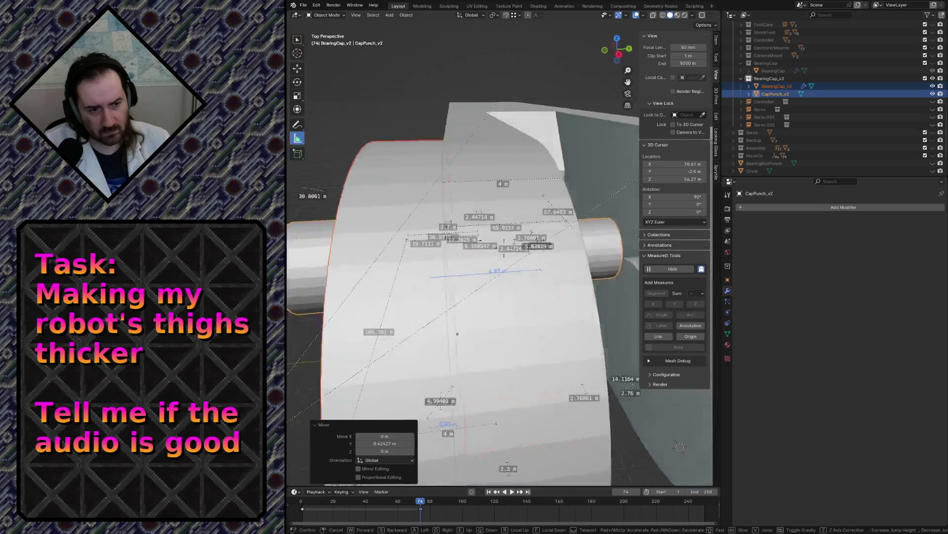
pyautogui.press('s')
pyautogui.click(529, 275)
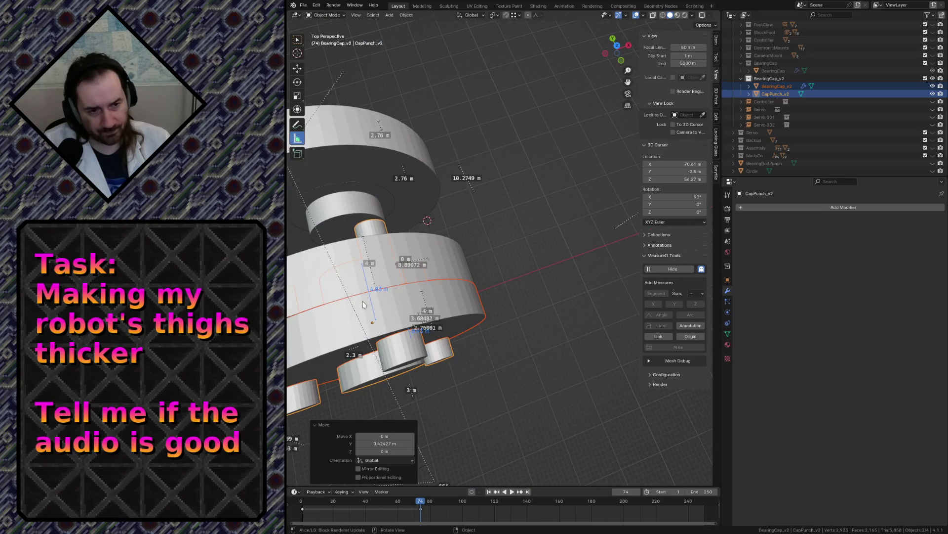
pyautogui.press('ctrl+KP_Subtract')
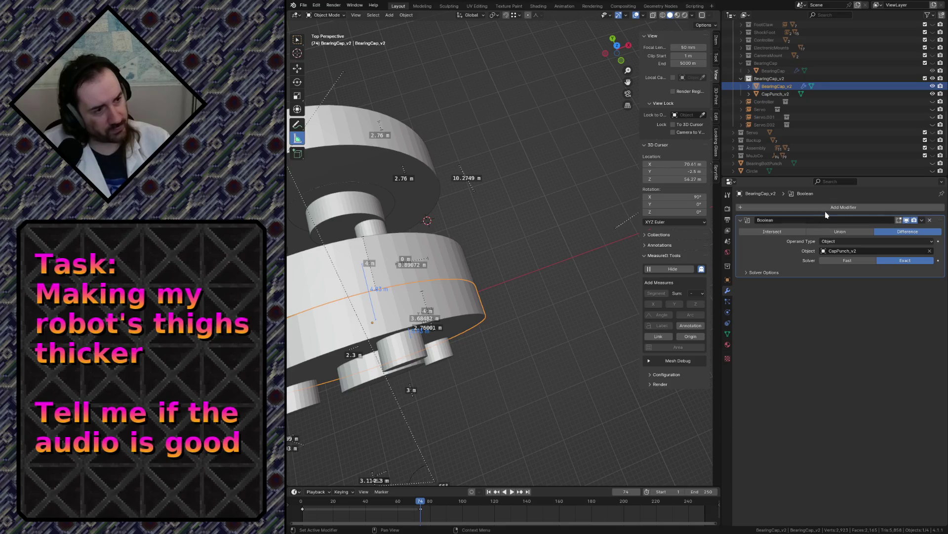
# - Add a second Boolean modifier to BearingCap_v2 with BearingPunch_Thigh as its cutter object
pyautogui.click(826, 209)
pyautogui.click(870, 228)
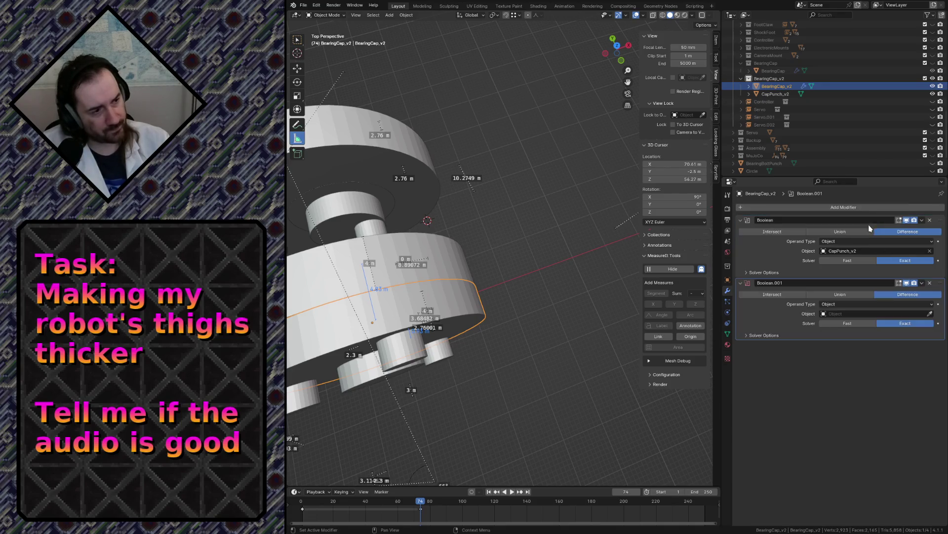
pyautogui.click(931, 315)
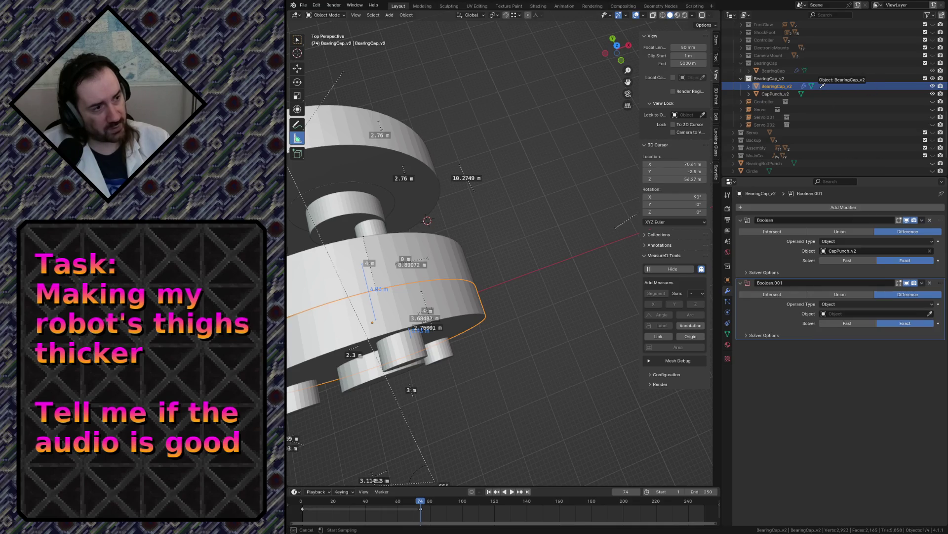
pyautogui.press('Escape')
pyautogui.scroll(5, 791, 99)
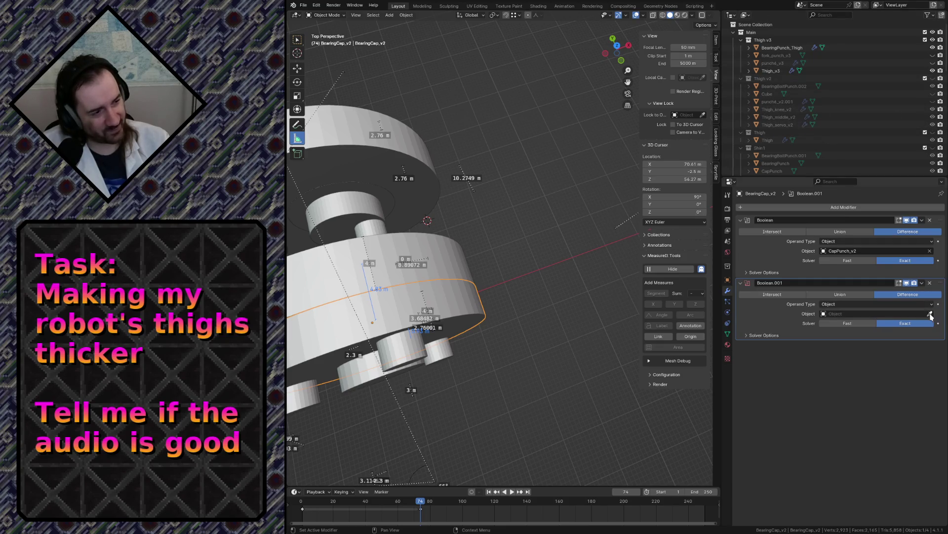
pyautogui.click(768, 45)
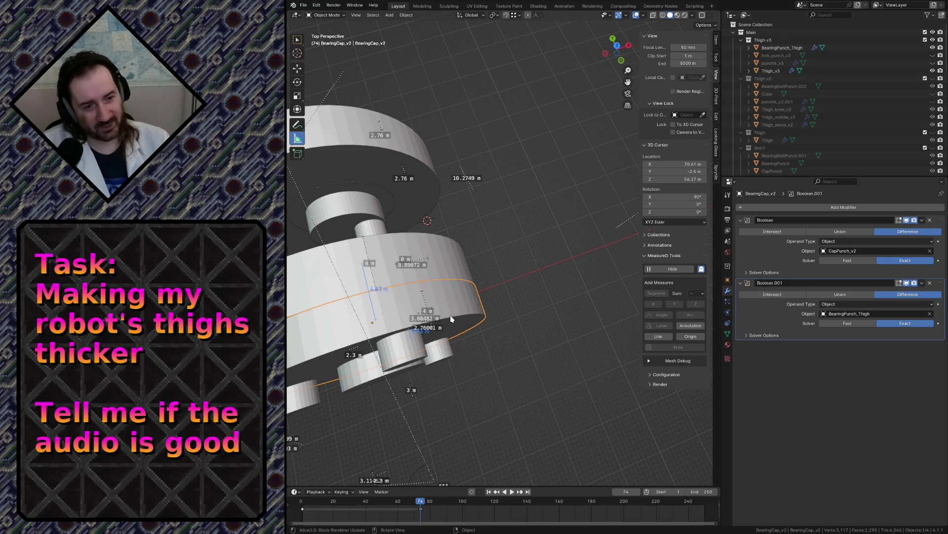
pyautogui.moveTo(519, 304)
pyautogui.mouseDown(button='middle')
pyautogui.moveTo(499, 282)
pyautogui.moveTo(520, 300)
pyautogui.mouseUp(button='middle')
# - Hide the CapPunch_v2 bolt cylinders and select BearingPunch_Thigh
pyautogui.click(432, 326)
pyautogui.press('h')
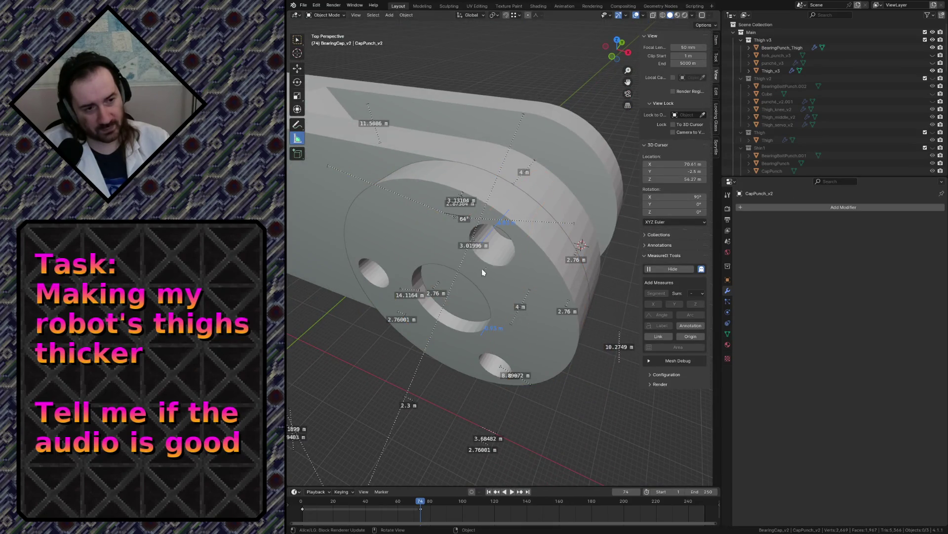
pyautogui.click(452, 283)
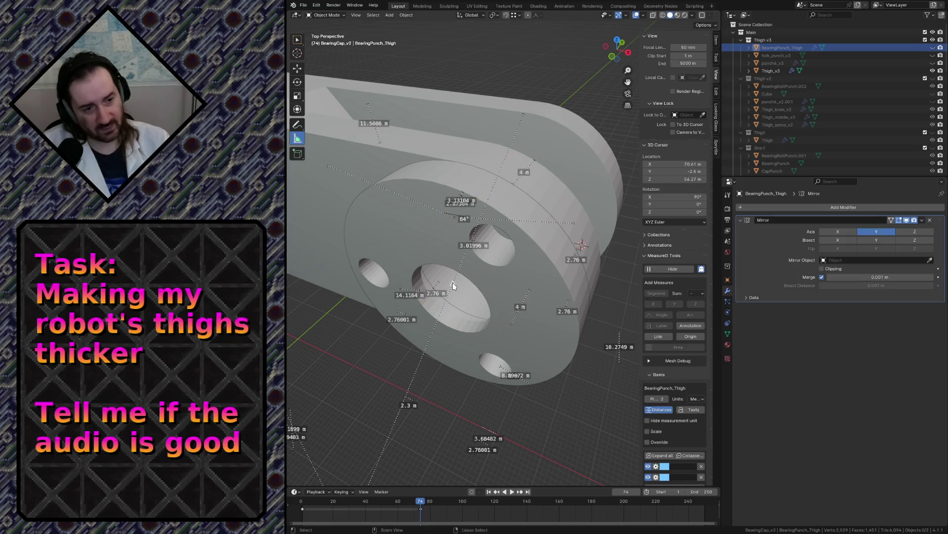
# - Fly into the bearing bore to view its curved inner wall and the holed face
pyautogui.hotkey('shift', '`')
pyautogui.press('w')
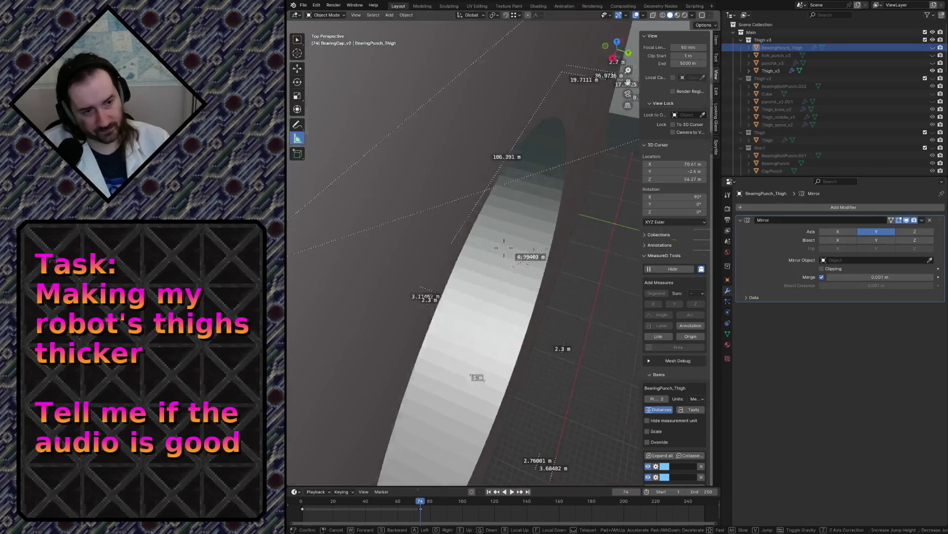
pyautogui.press('w')
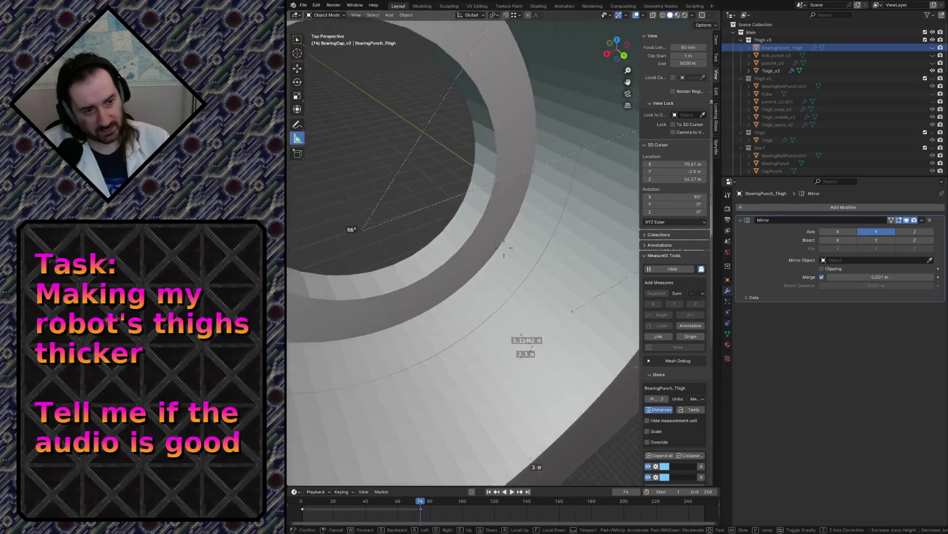
pyautogui.press('w')
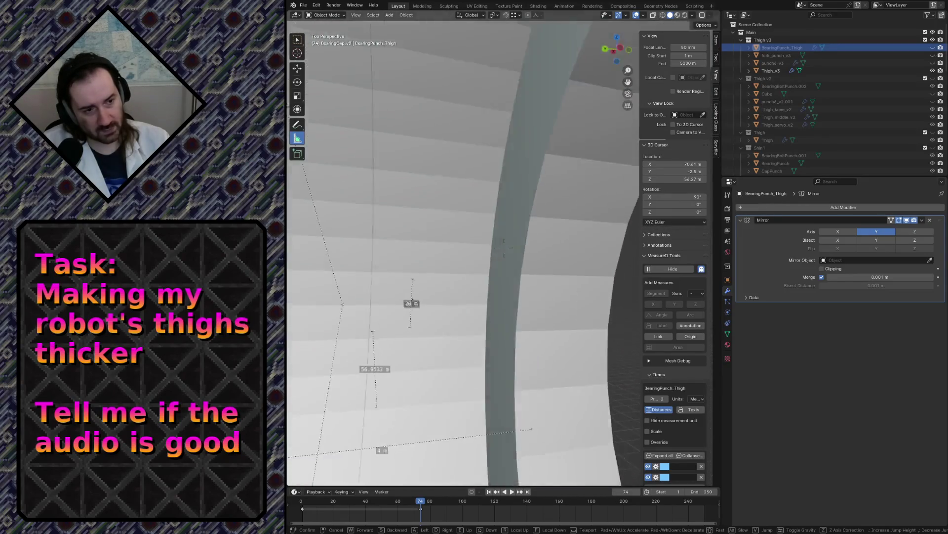
pyautogui.press('w')
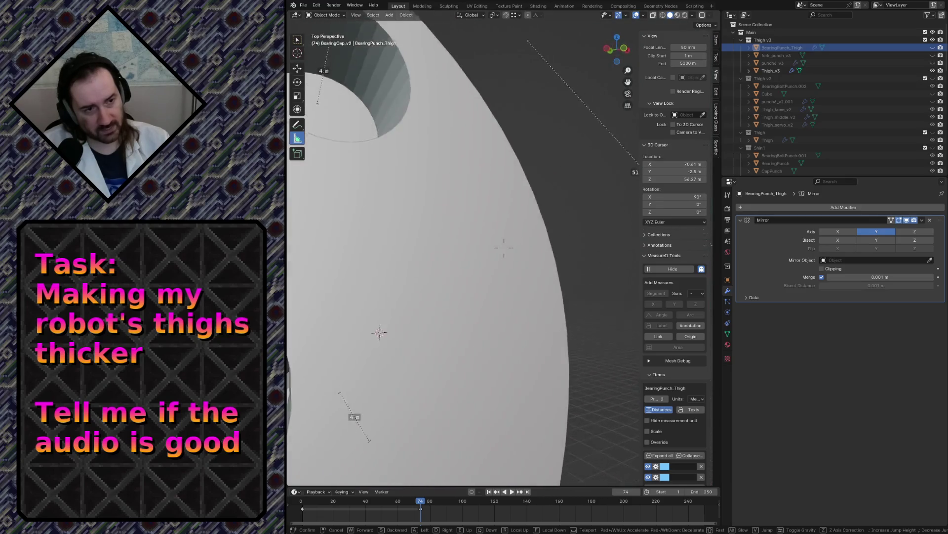
pyautogui.press('w')
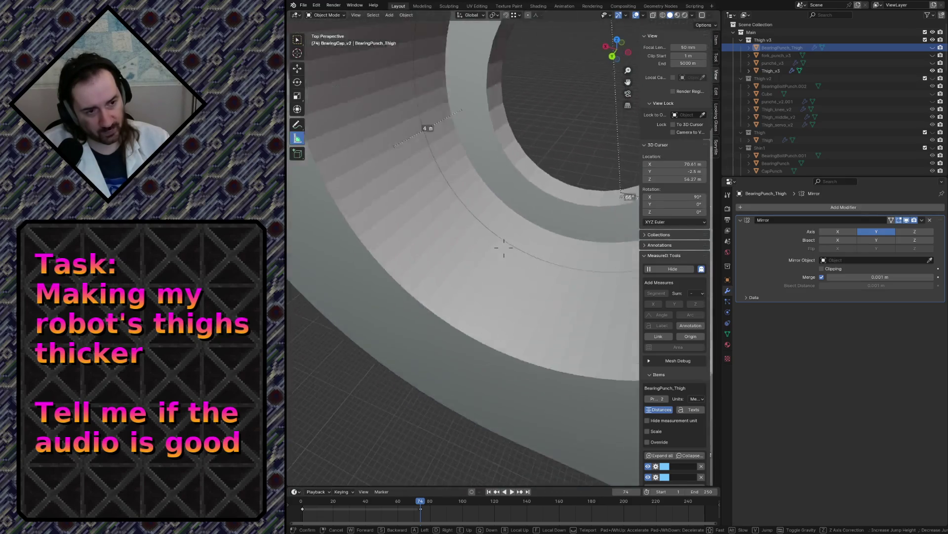
pyautogui.press('w')
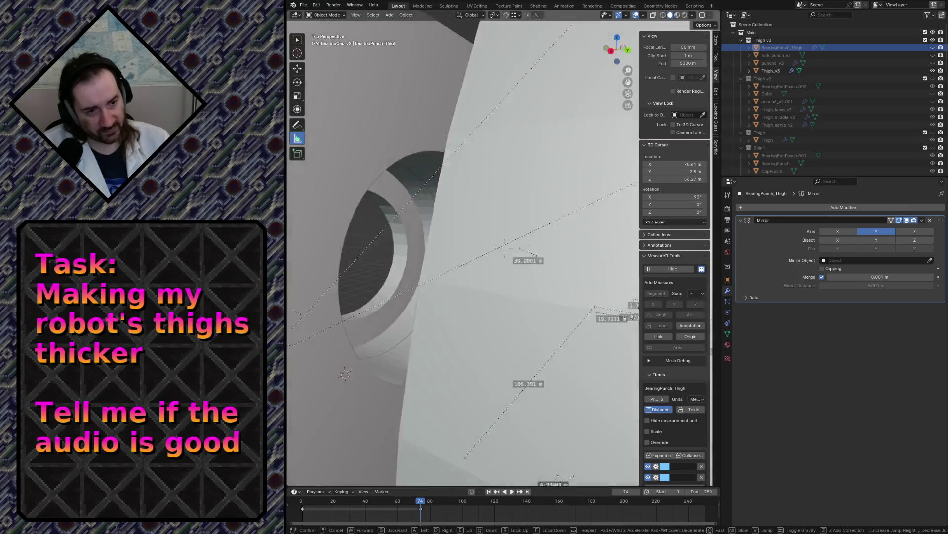
pyautogui.click(453, 285)
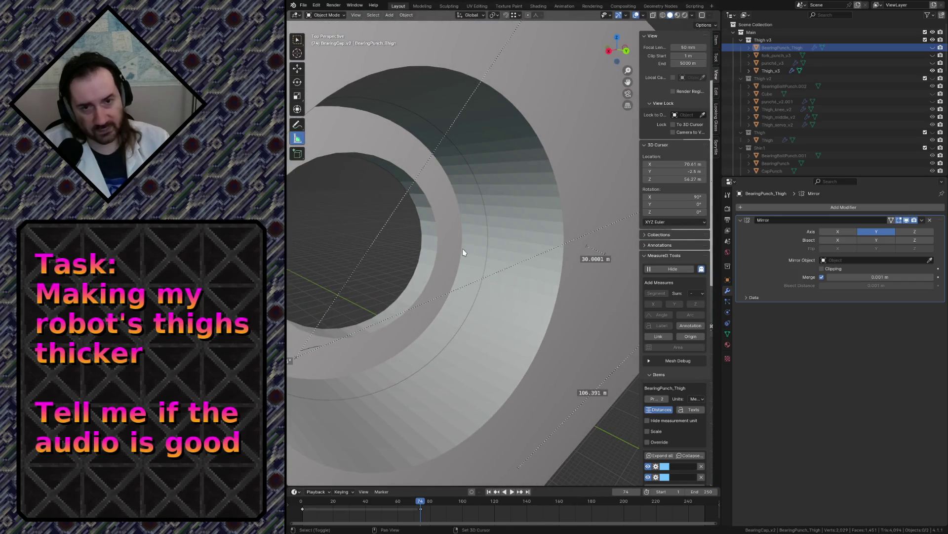
# - Fly around the ring's edge and wide face, then back out to a thigh overview
pyautogui.hotkey('shift', '`')
pyautogui.press('w')
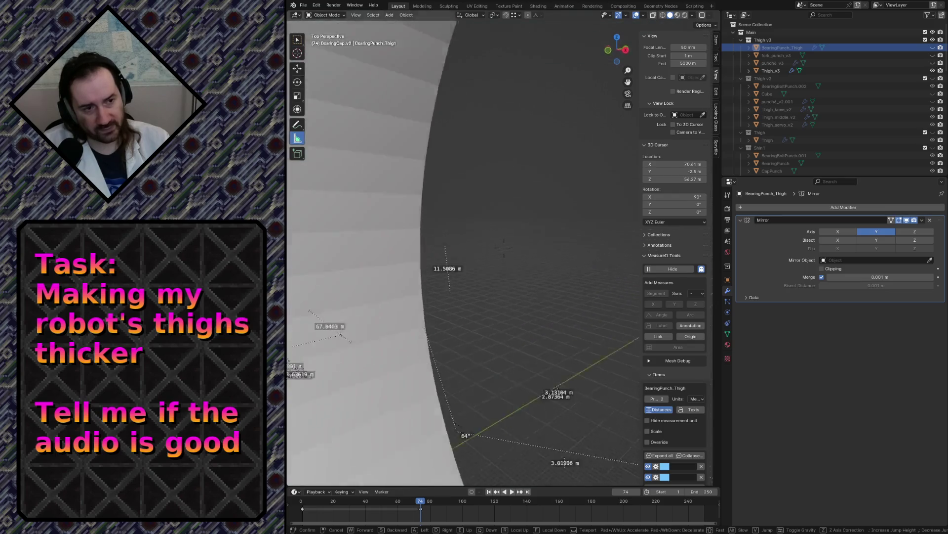
pyautogui.press('s')
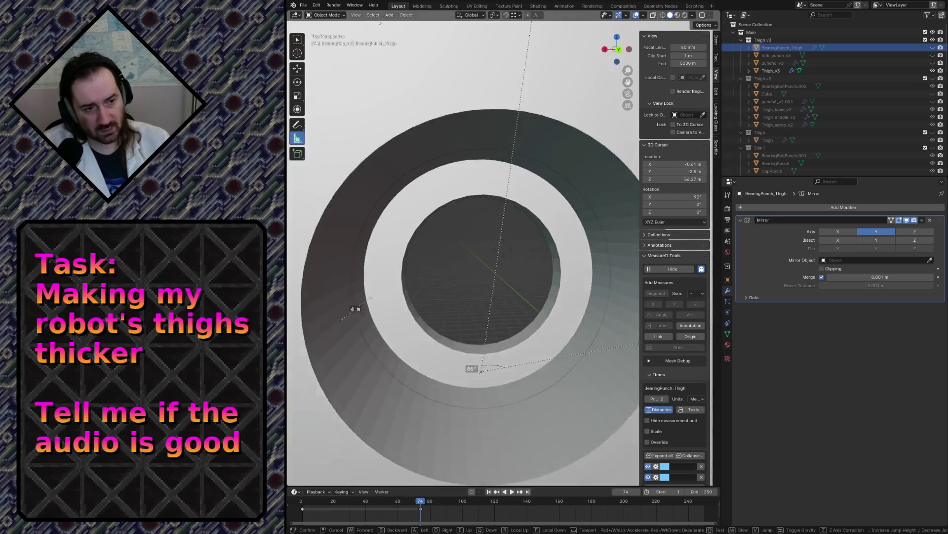
pyautogui.press('w')
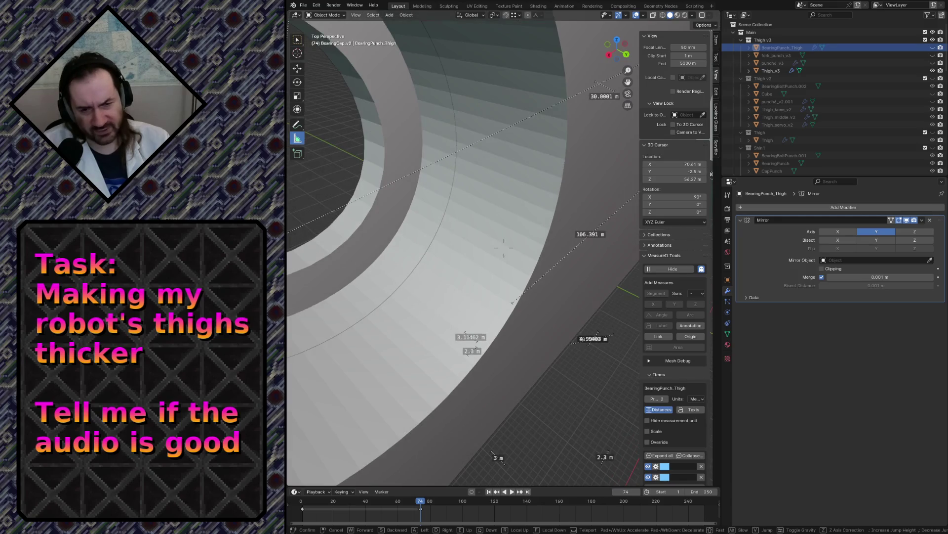
pyautogui.click(463, 252)
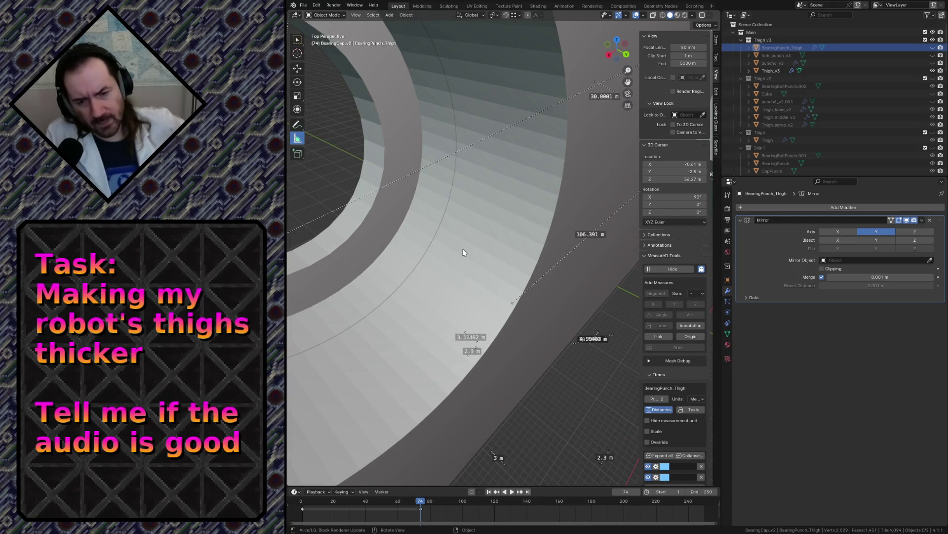
pyautogui.hotkey('shift', '`')
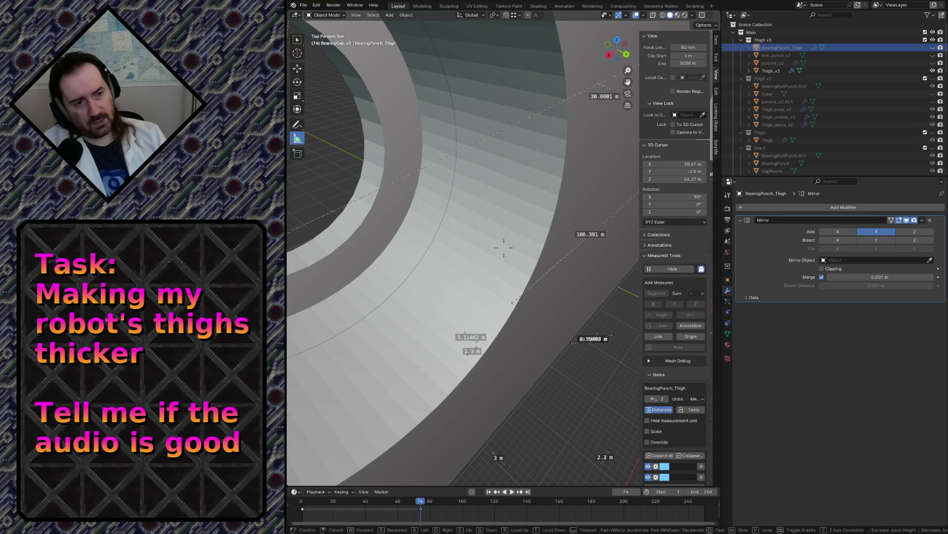
pyautogui.press('s')
pyautogui.click(463, 253)
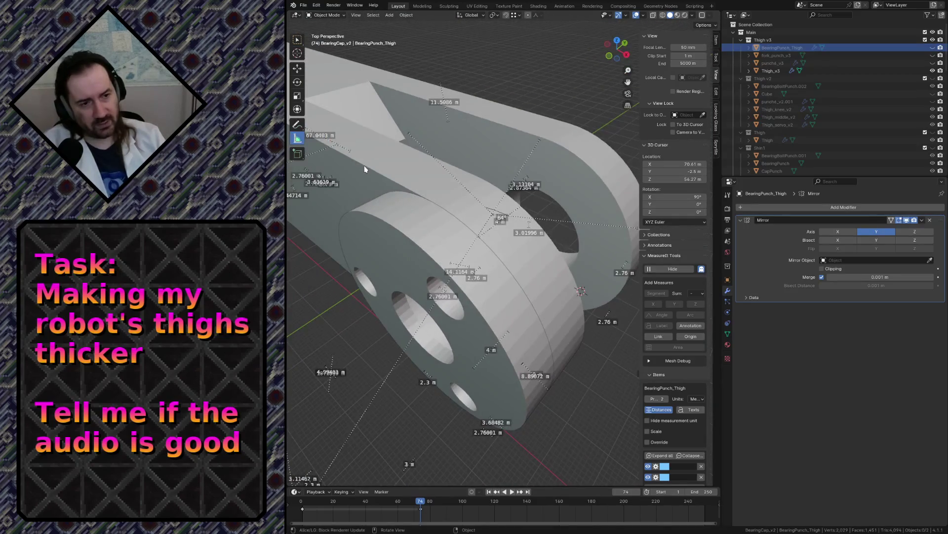
# - Add Boolean.003 to Thigh_v3 as a difference with CapPunch_v2 as the cutter object
pyautogui.click(463, 253)
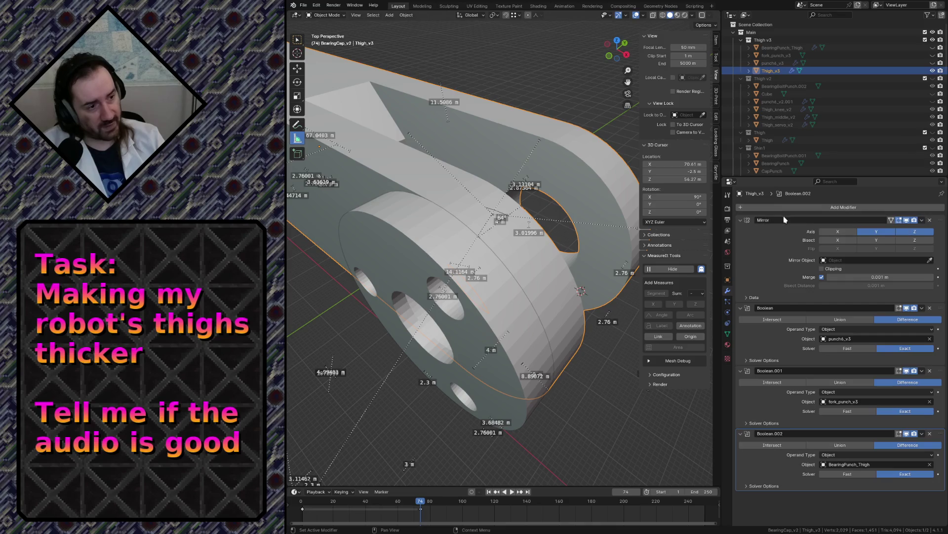
pyautogui.click(801, 206)
pyautogui.moveTo(801, 209)
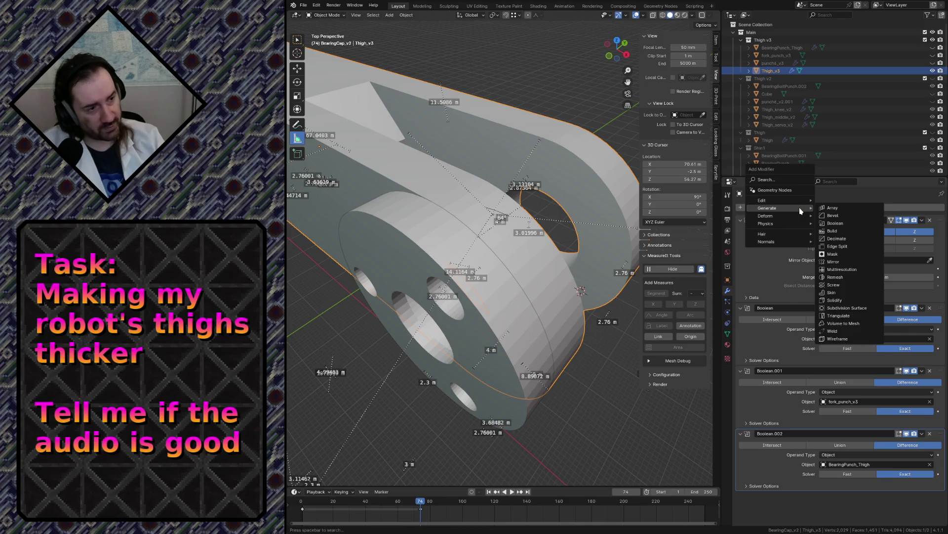
pyautogui.click(841, 224)
pyautogui.scroll(-2, 811, 414)
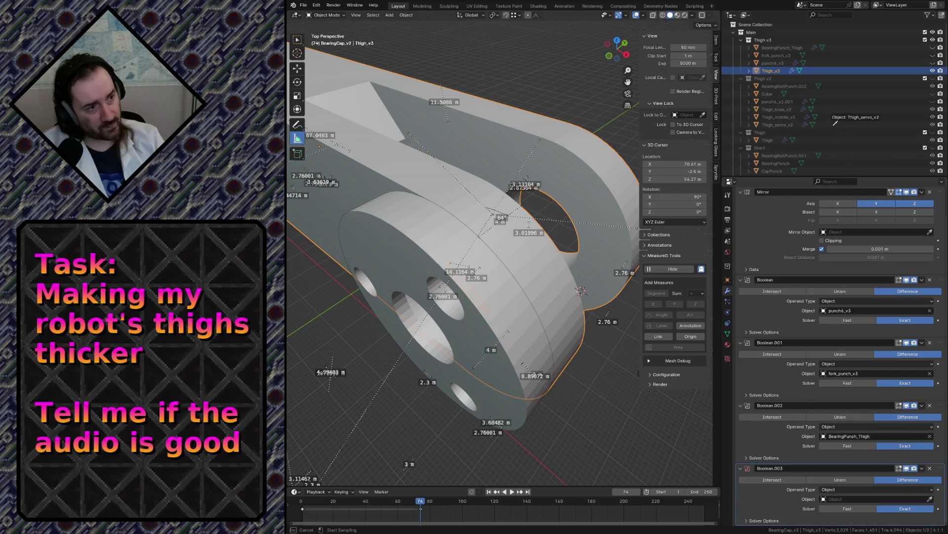
pyautogui.press('Escape')
pyautogui.scroll(-10, 835, 124)
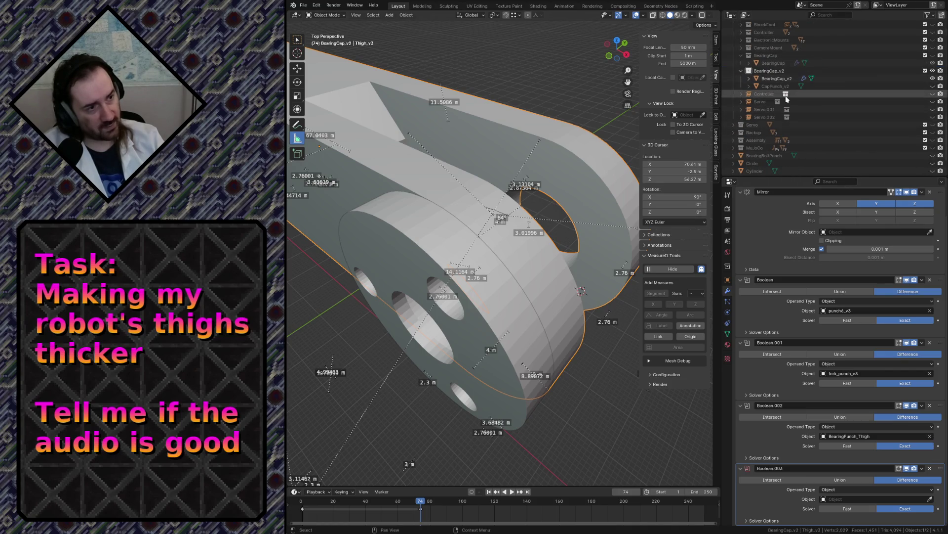
pyautogui.click(930, 499)
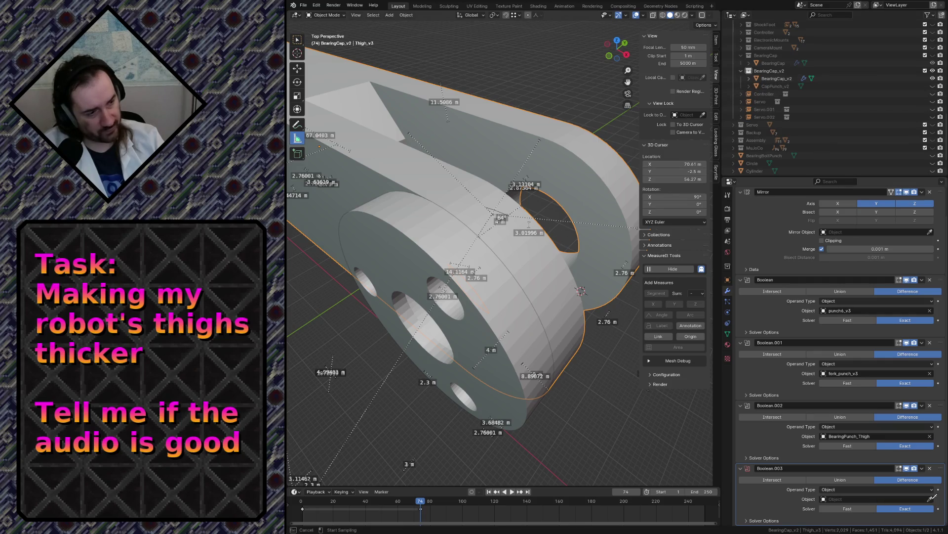
pyautogui.click(781, 84)
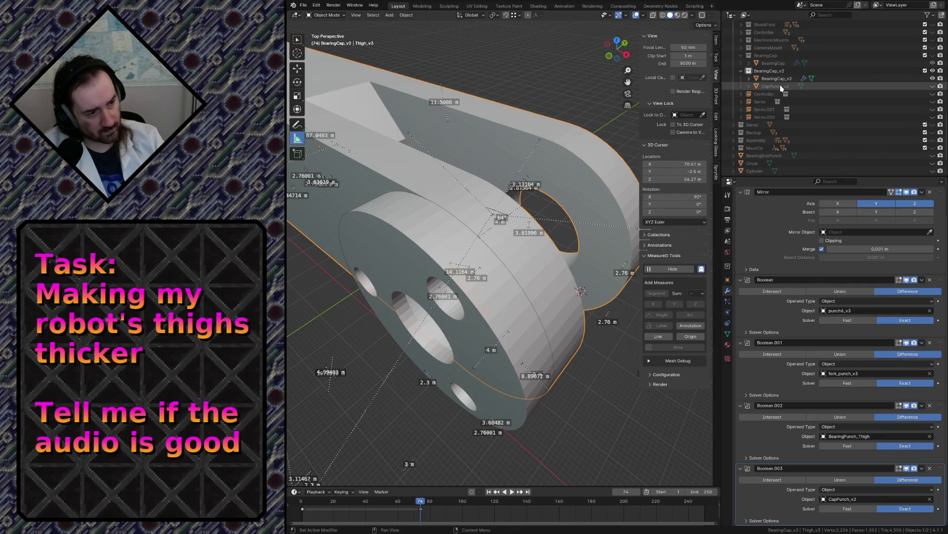
pyautogui.hotkey('shift', '`')
# - Fly around the thigh and orbit to an angled side view of the new holes
pyautogui.press('w')
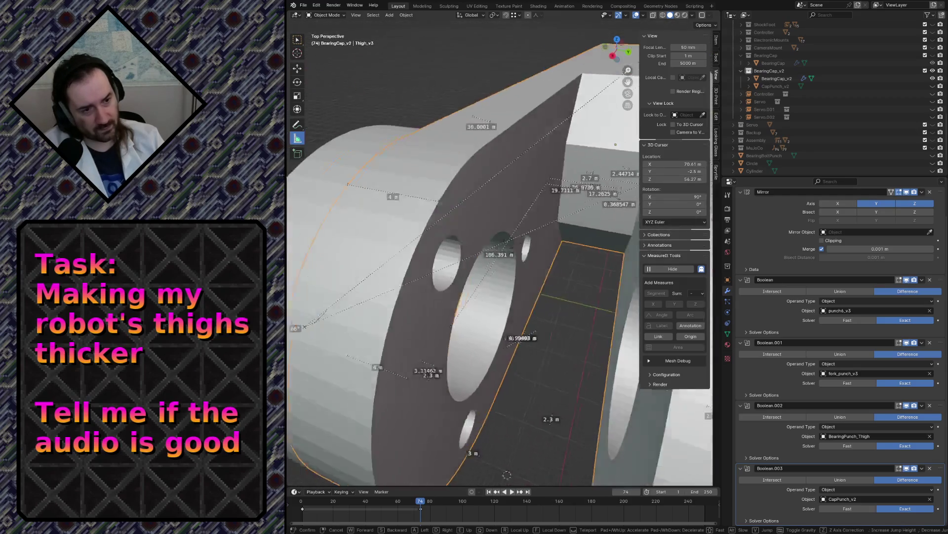
pyautogui.press('s')
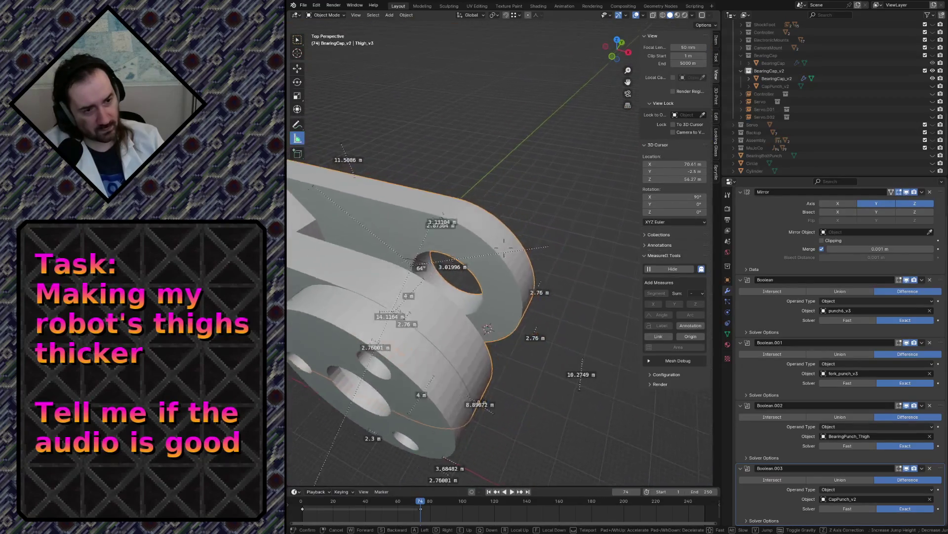
pyautogui.click(556, 279)
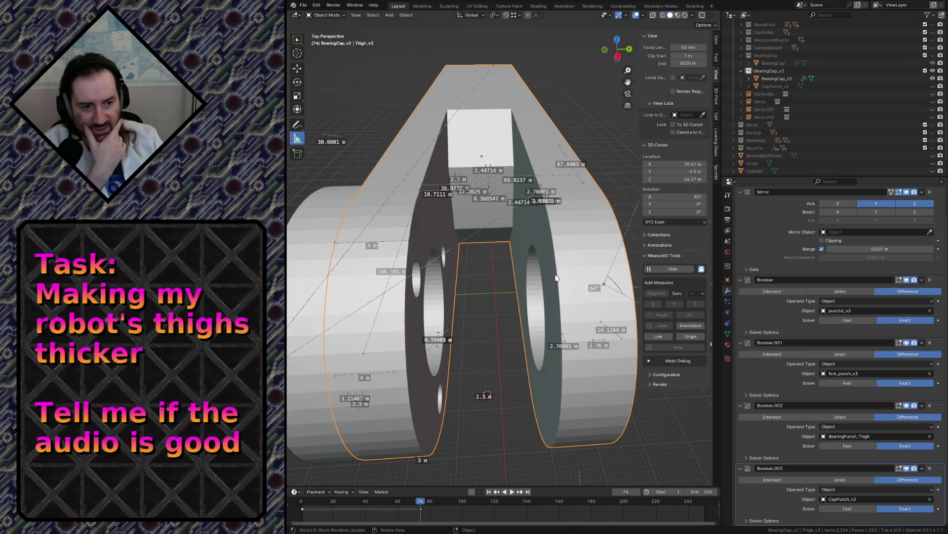
pyautogui.moveTo(505, 298)
pyautogui.mouseDown(button='middle')
pyautogui.moveTo(484, 262)
pyautogui.moveTo(505, 298)
pyautogui.mouseUp(button='middle')
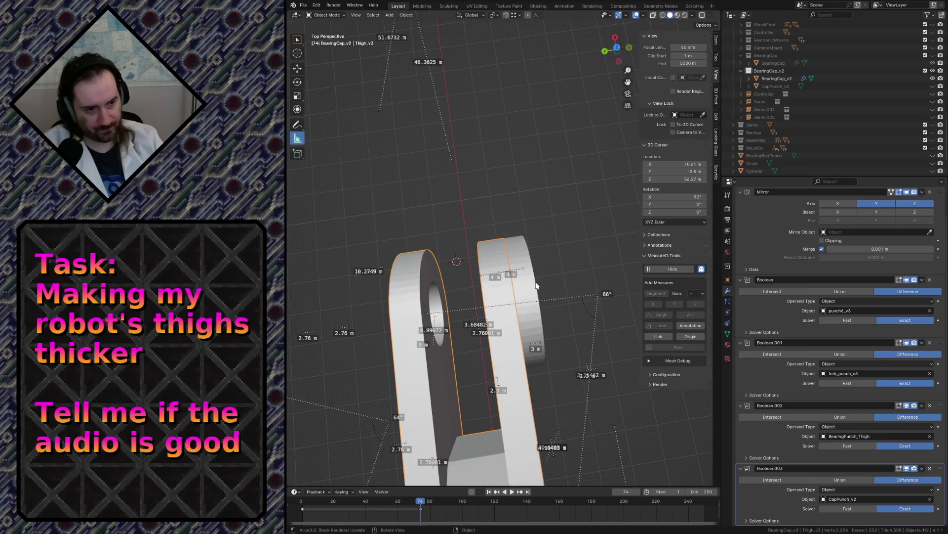
# - Unhide CapPunch_v2, select BearingCap_v2, and switch to top orthographic view
pyautogui.click(932, 87)
pyautogui.click(531, 251)
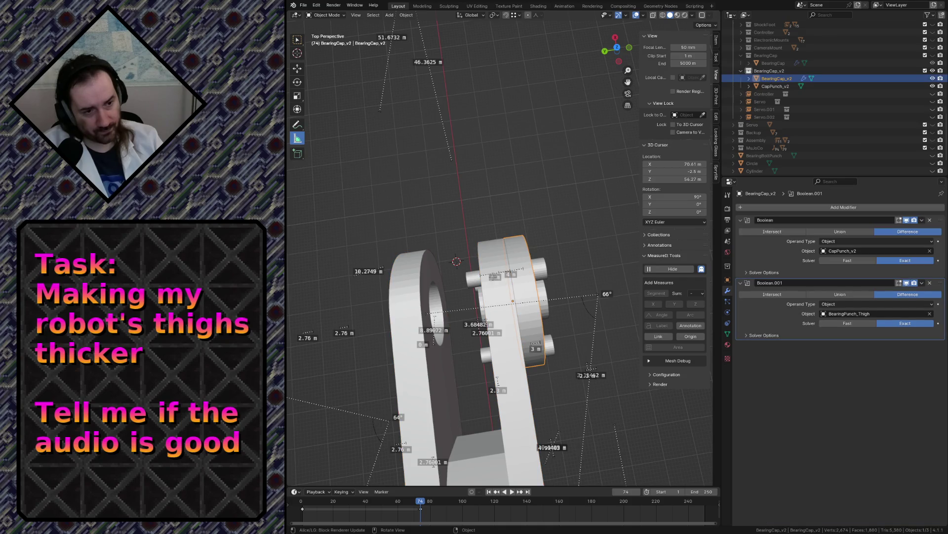
pyautogui.moveTo(494, 277)
pyautogui.mouseDown(button='middle')
pyautogui.moveTo(504, 284)
pyautogui.moveTo(492, 281)
pyautogui.mouseUp(button='middle')
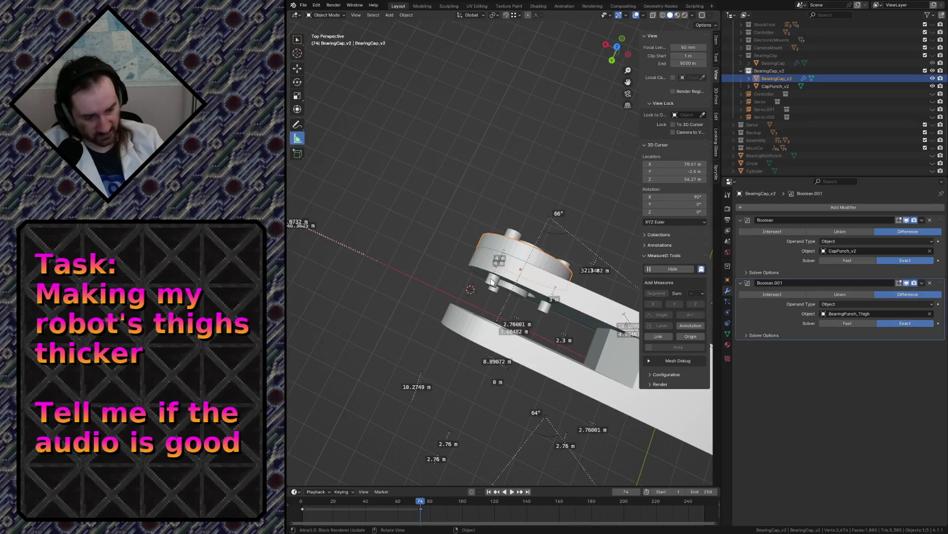
pyautogui.press('KP_7')
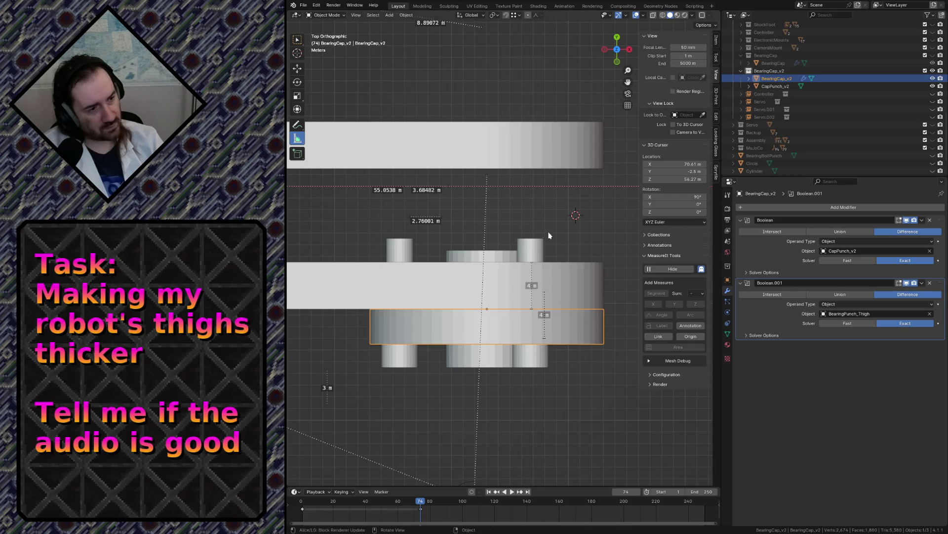
# - Select CapPunch_v2 and frame it in the front orthographic view
pyautogui.press('F3')
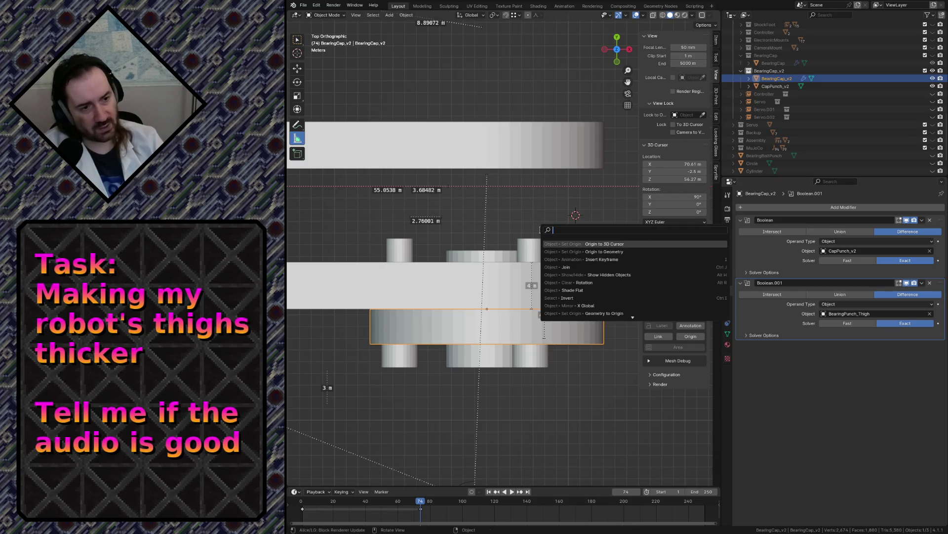
pyautogui.press('Escape')
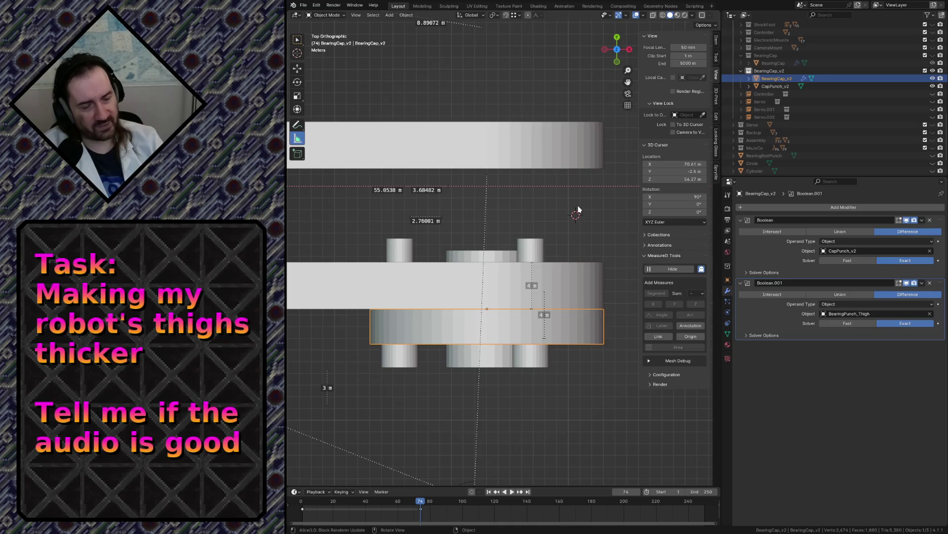
pyautogui.scroll(-8, 578, 210)
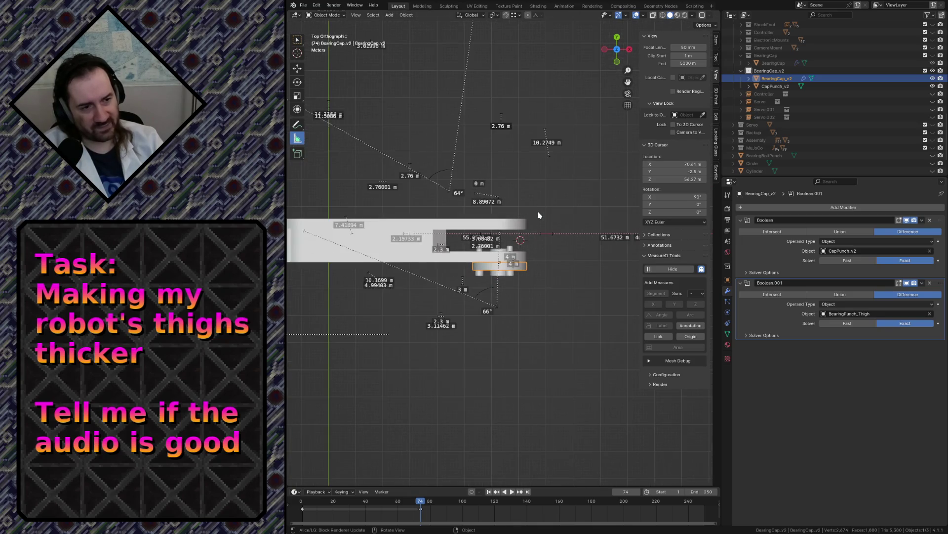
pyautogui.click(373, 254)
pyautogui.scroll(10, 501, 247)
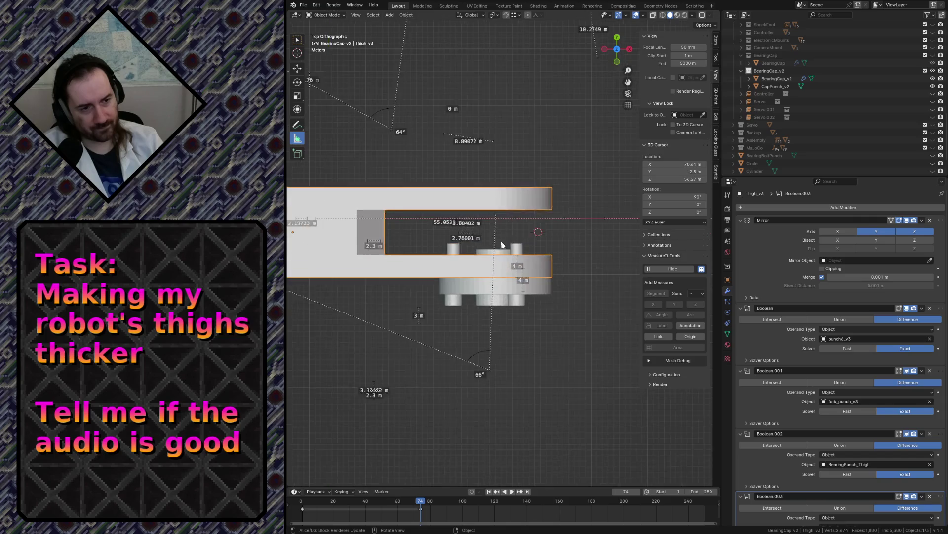
pyautogui.click(494, 262)
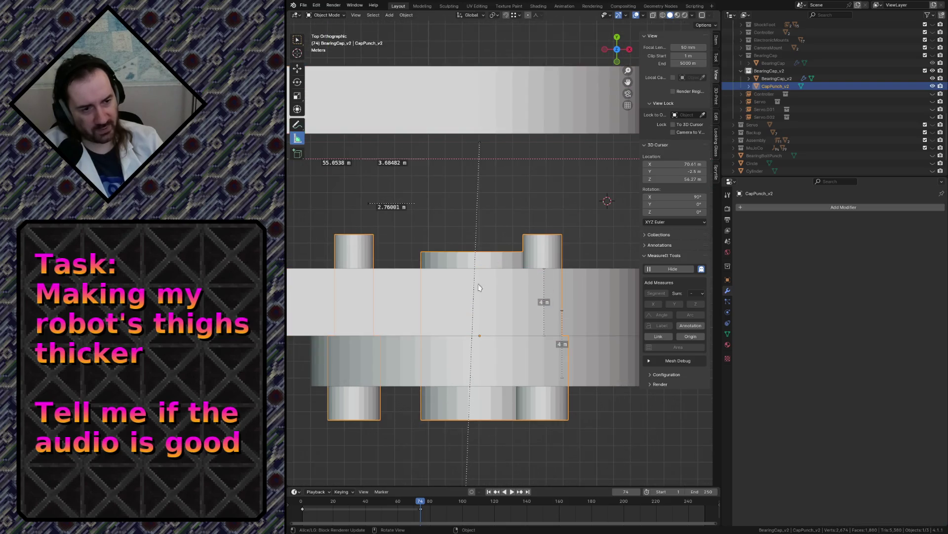
pyautogui.click(464, 353)
pyautogui.hotkey('ctrl', 'z')
pyautogui.click(607, 202)
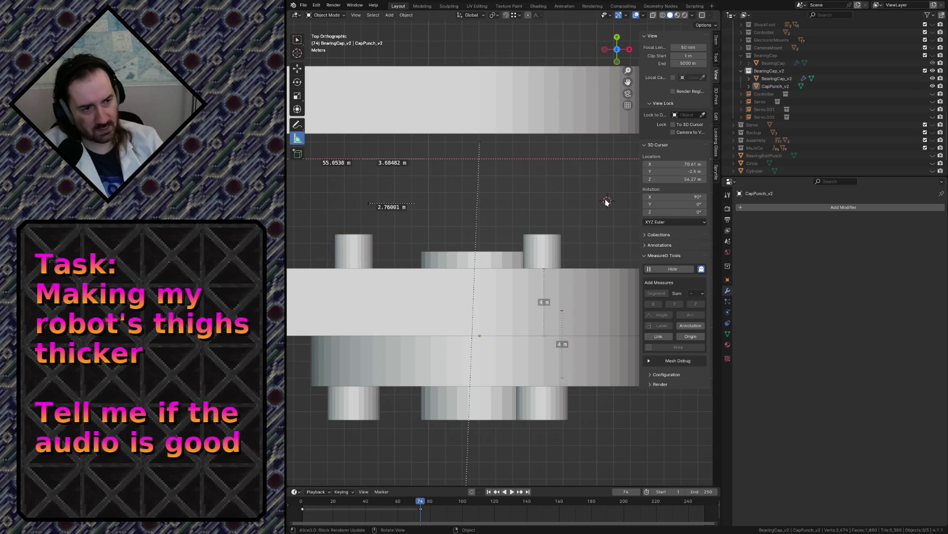
pyautogui.click(461, 403)
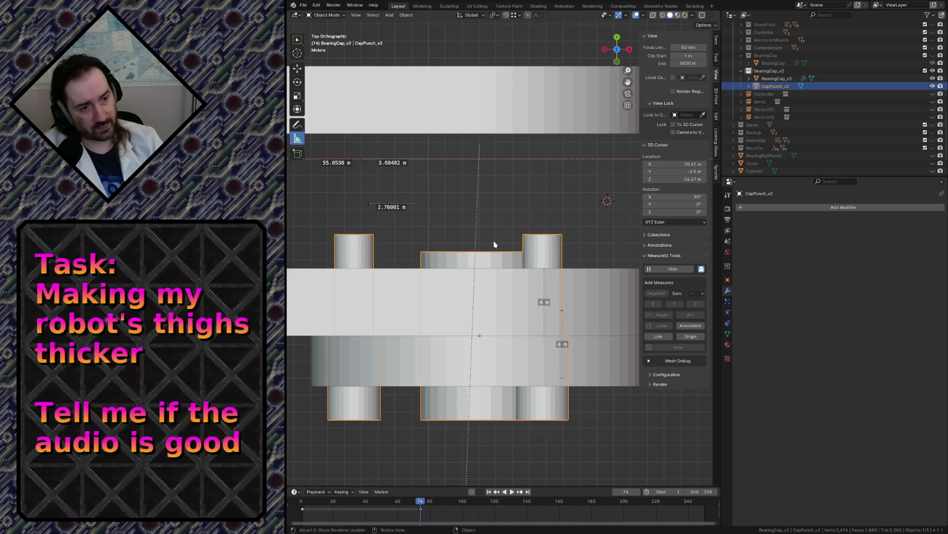
pyautogui.press('KP_1')
pyautogui.press('KP_Decimal')
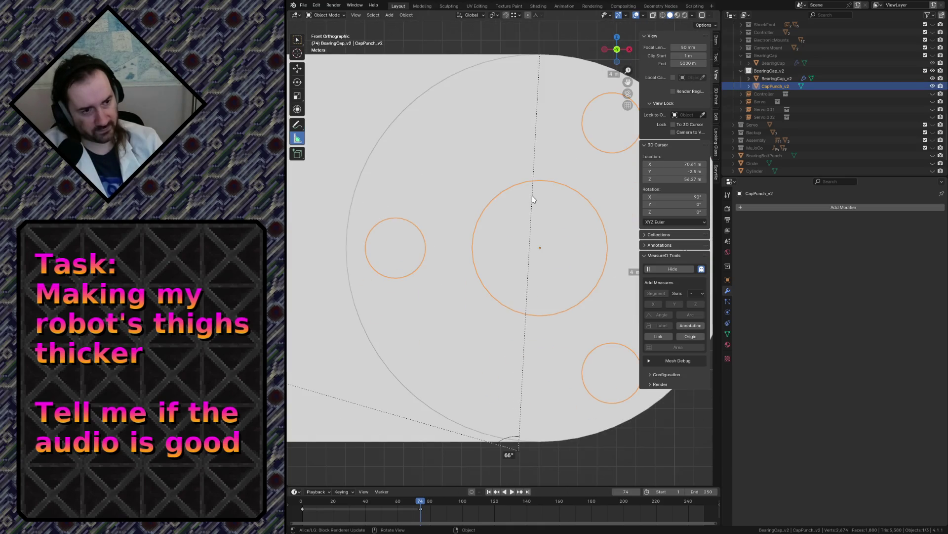
# - Read CapPunch_v2's X location (63.035 m) and set the 3D cursor X to 63.04 m
pyautogui.scroll(-6, 499, 195)
pyautogui.scroll(5, 501, 149)
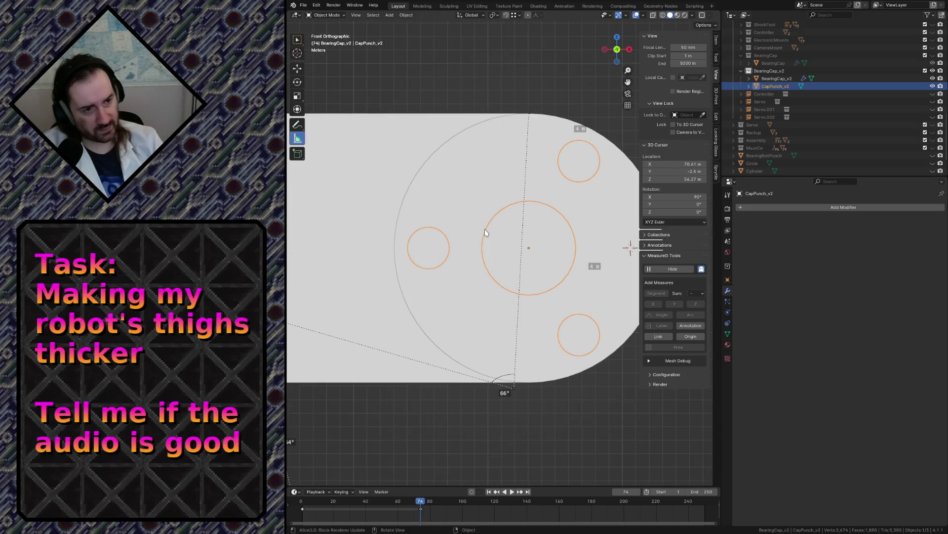
pyautogui.click(716, 43)
pyautogui.click(662, 55)
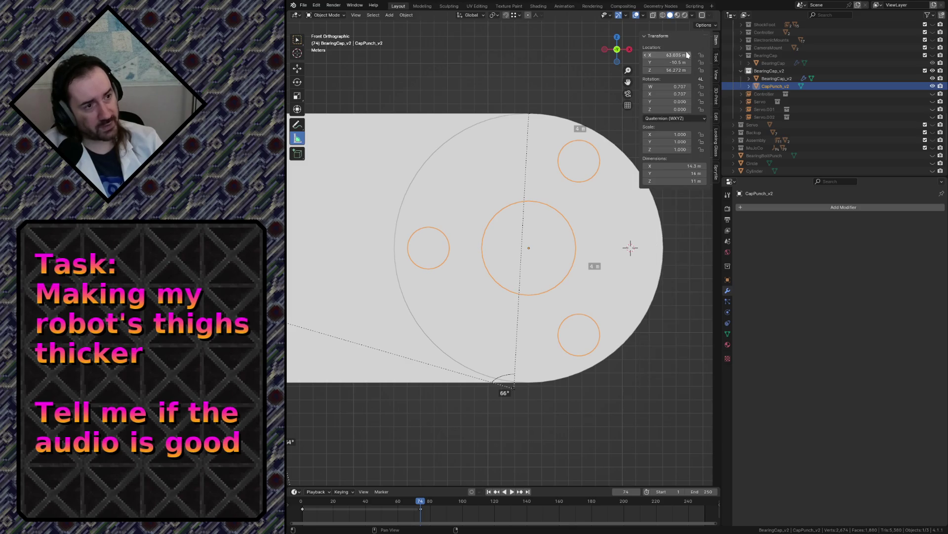
pyautogui.press('Return')
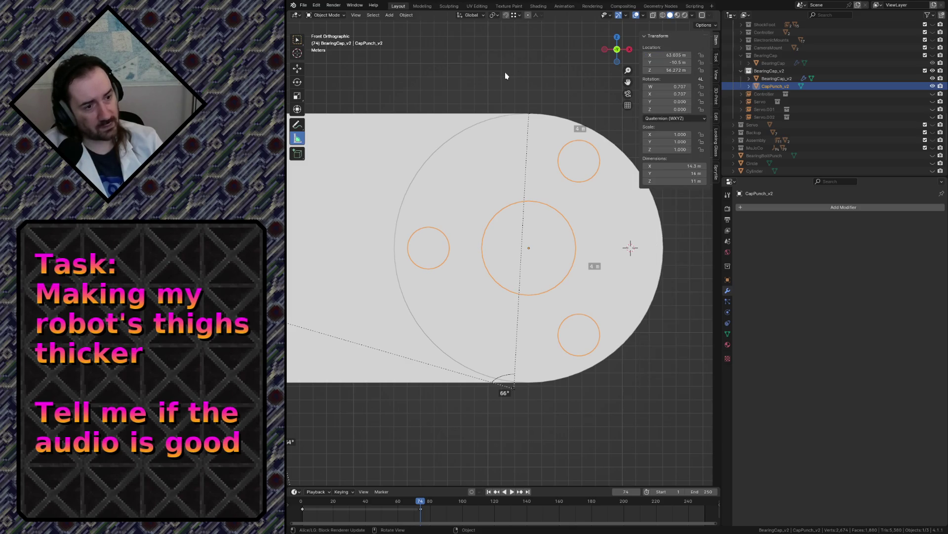
pyautogui.hotkey('alt', 'a')
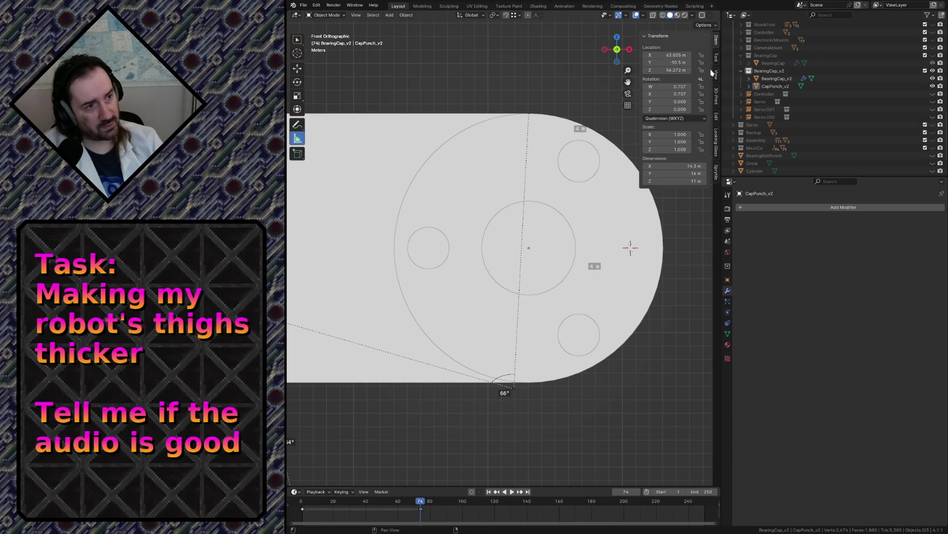
pyautogui.click(715, 61)
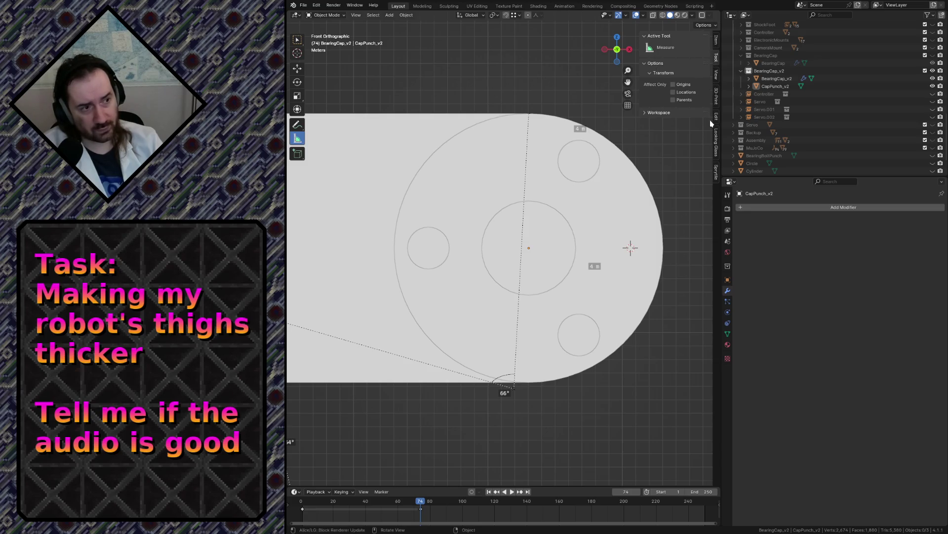
pyautogui.click(717, 78)
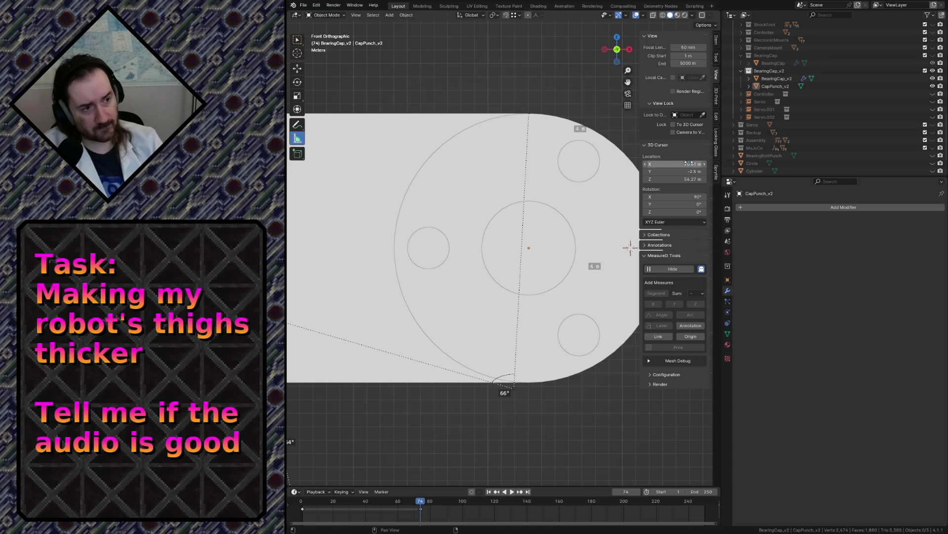
pyautogui.click(689, 164)
pyautogui.press('Return')
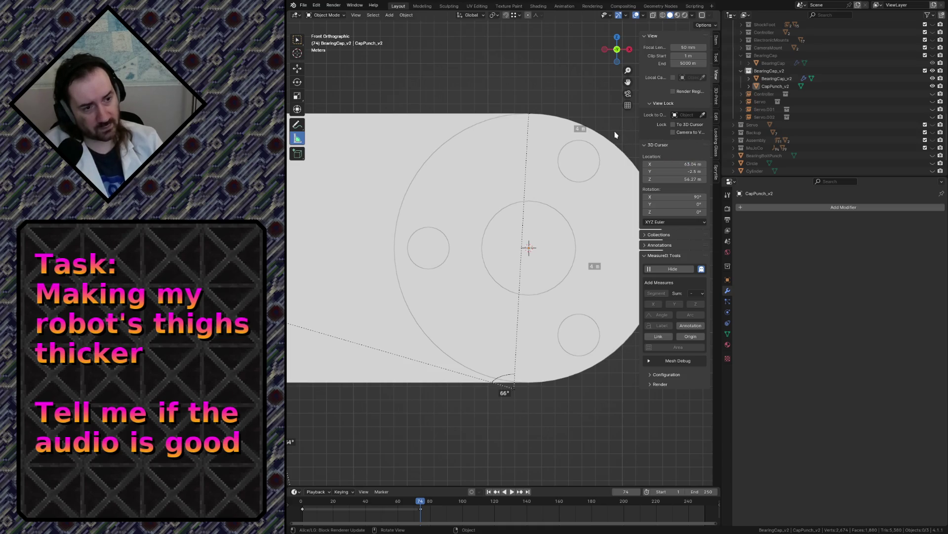
# - Fly back to see the whole bearing cap and select BearingCap_v2
pyautogui.hotkey('shift', '`')
pyautogui.press('s')
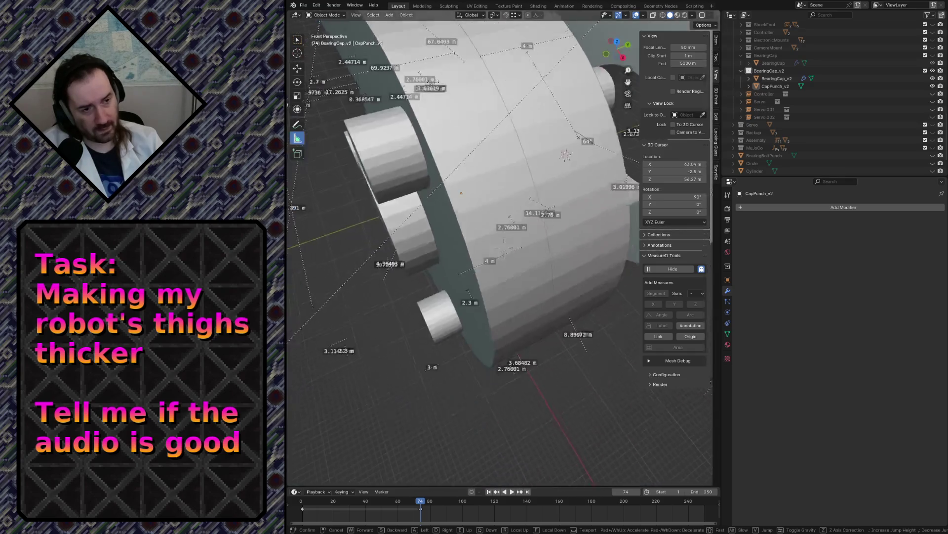
pyautogui.click(616, 135)
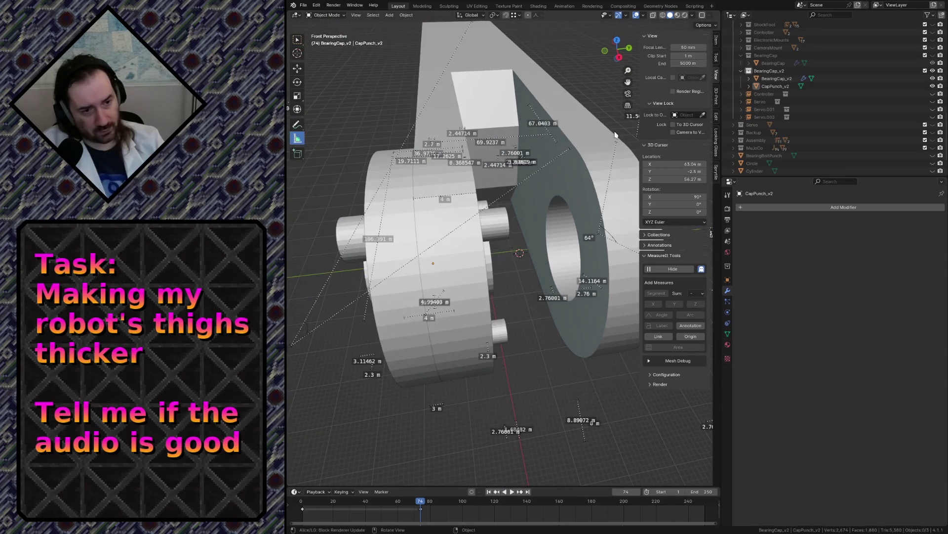
pyautogui.click(373, 189)
pyautogui.press('F3')
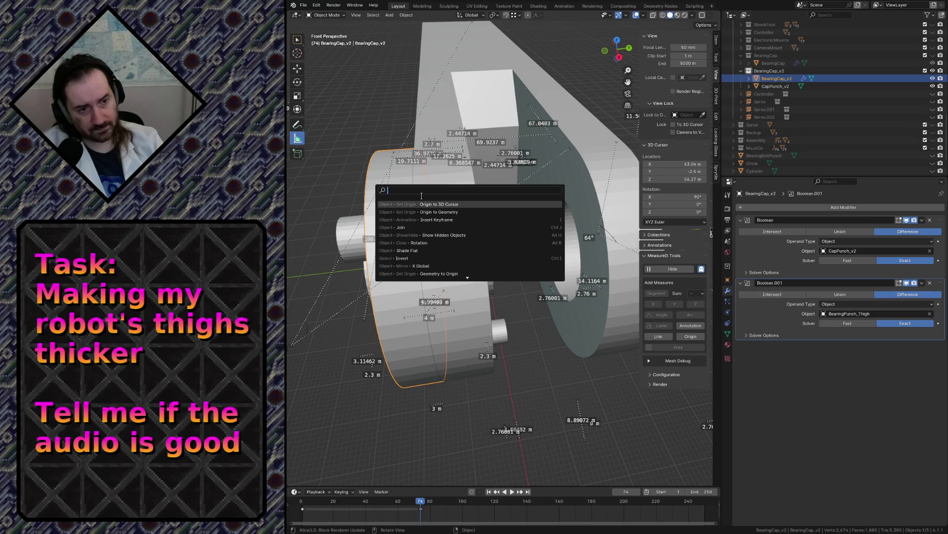
# - Set the origins of BearingCap_v2 and CapPunch_v2 to the 3D cursor, then save robot.blend
pyautogui.click(431, 204)
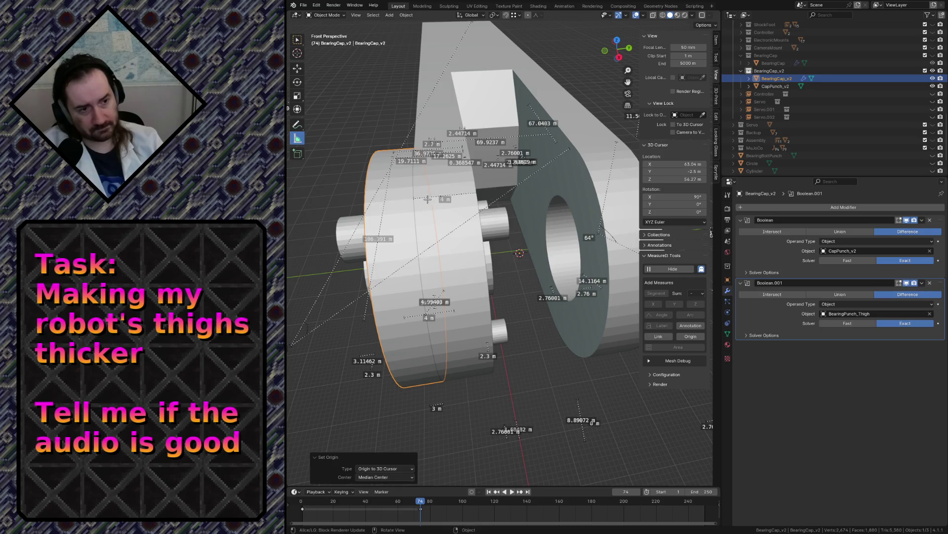
pyautogui.click(803, 212)
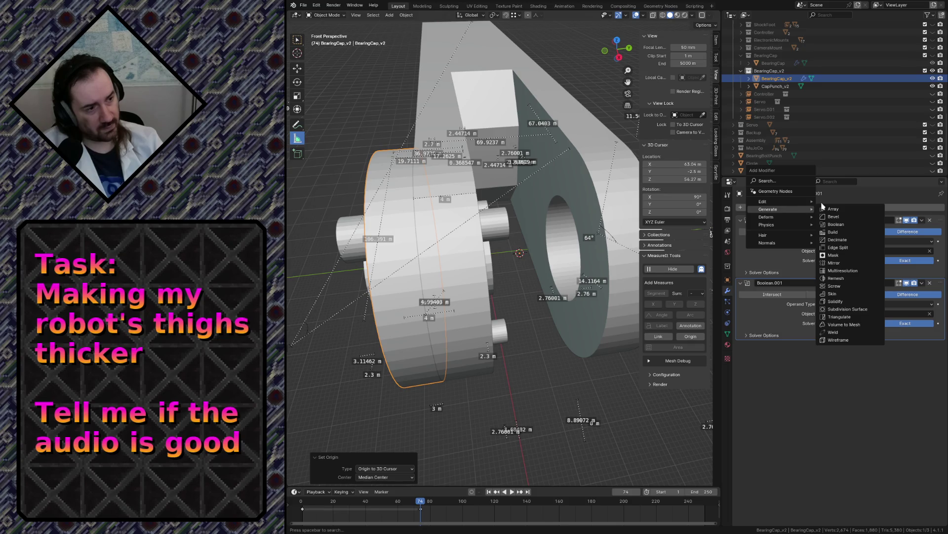
pyautogui.click(776, 86)
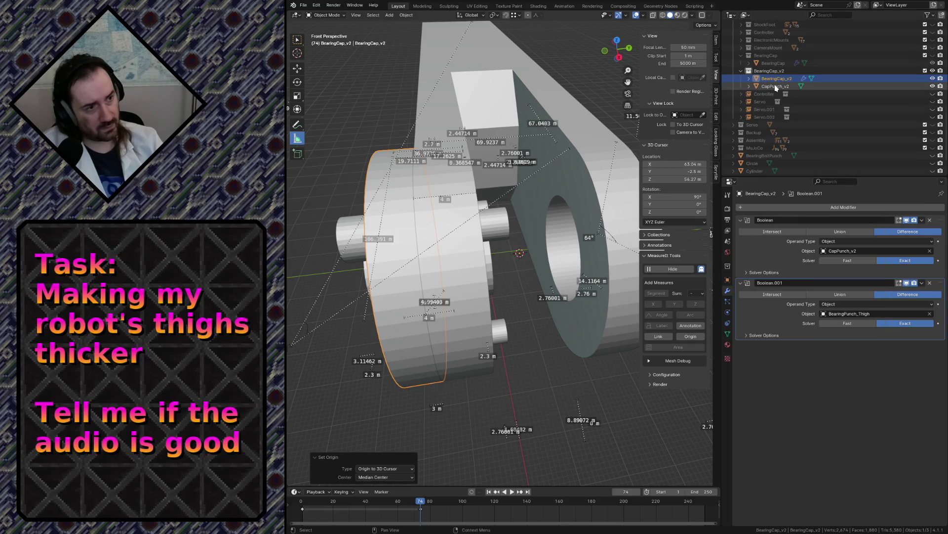
pyautogui.press('F3')
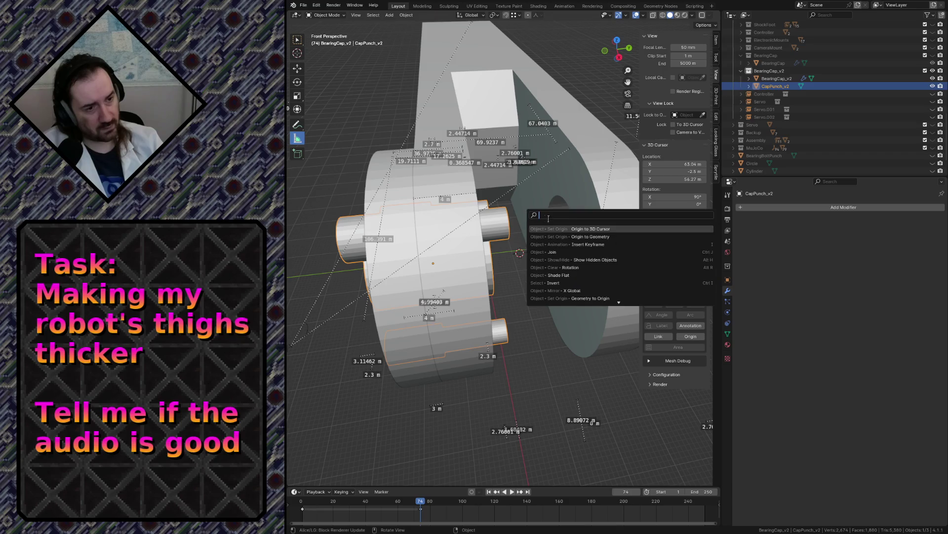
pyautogui.press('Return')
pyautogui.hotkey('ctrl', 's')
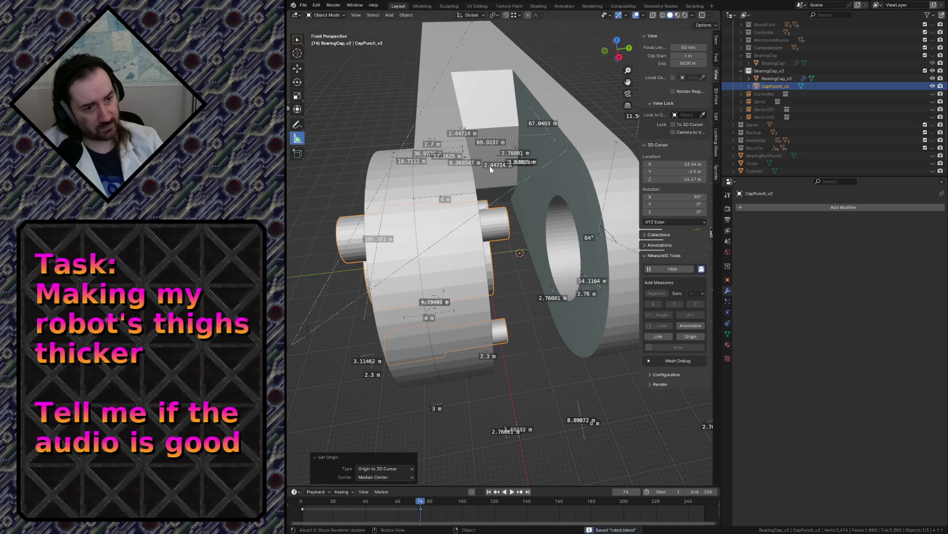
pyautogui.click(788, 207)
# - Add a Mirror modifier to CapPunch_v2 with only the Z axis enabled
pyautogui.moveTo(789, 210)
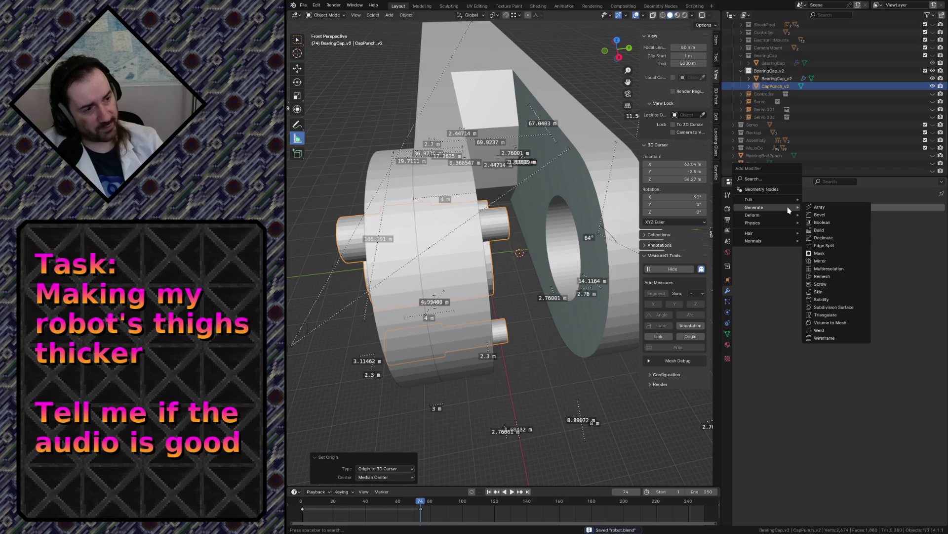
pyautogui.click(828, 263)
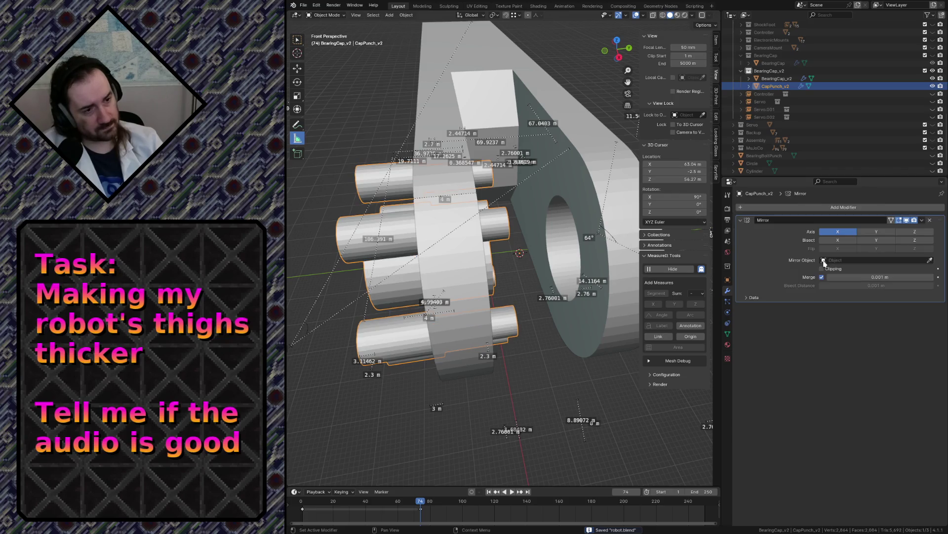
pyautogui.click(877, 233)
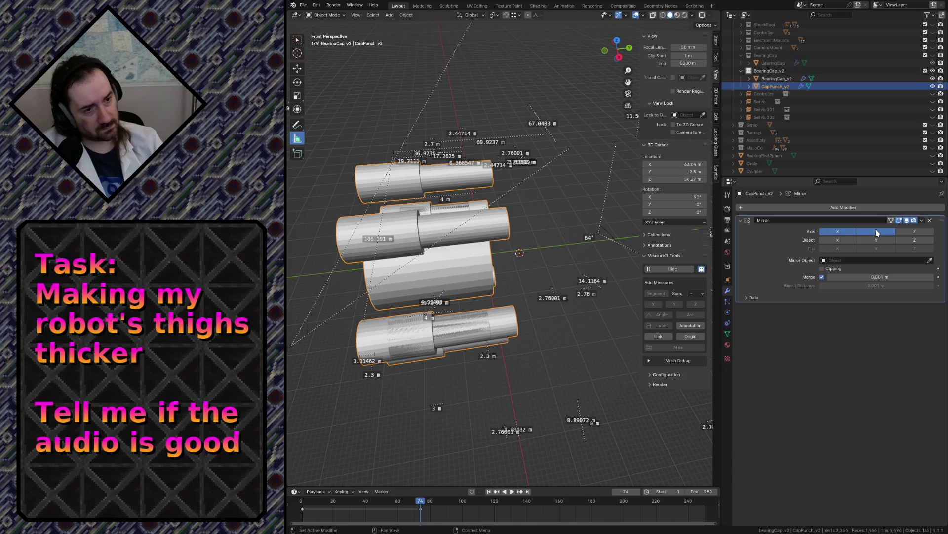
pyautogui.click(880, 233)
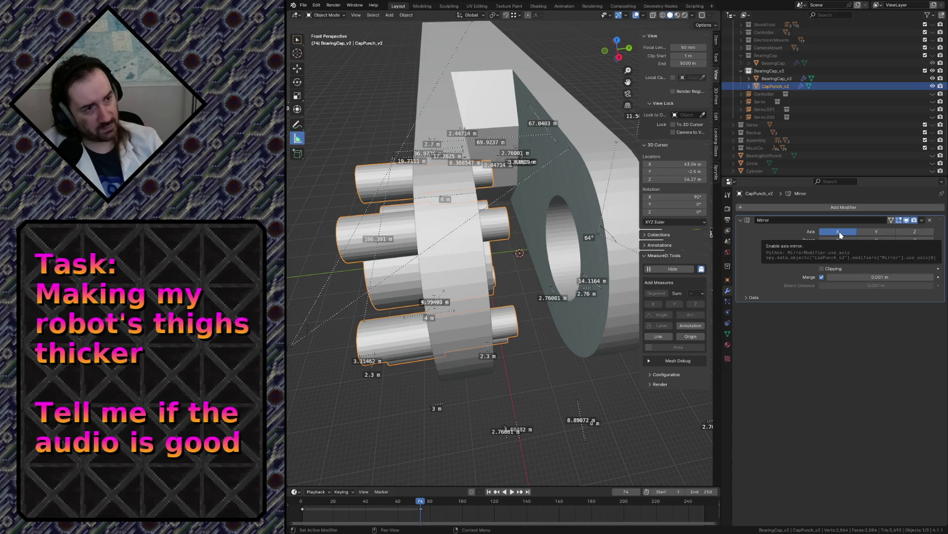
pyautogui.click(840, 232)
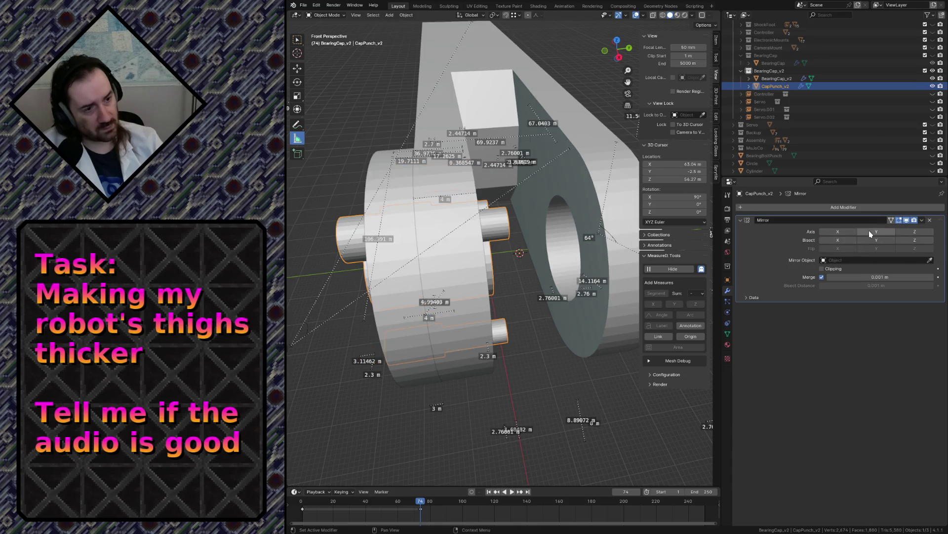
pyautogui.click(869, 233)
pyautogui.click(869, 230)
pyautogui.click(869, 230)
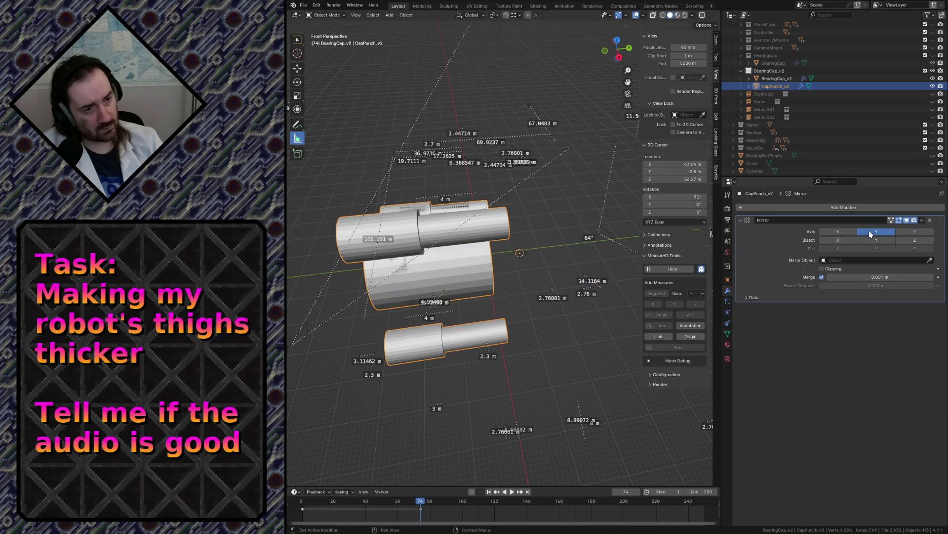
pyautogui.click(869, 230)
pyautogui.click(869, 230)
pyautogui.click(870, 230)
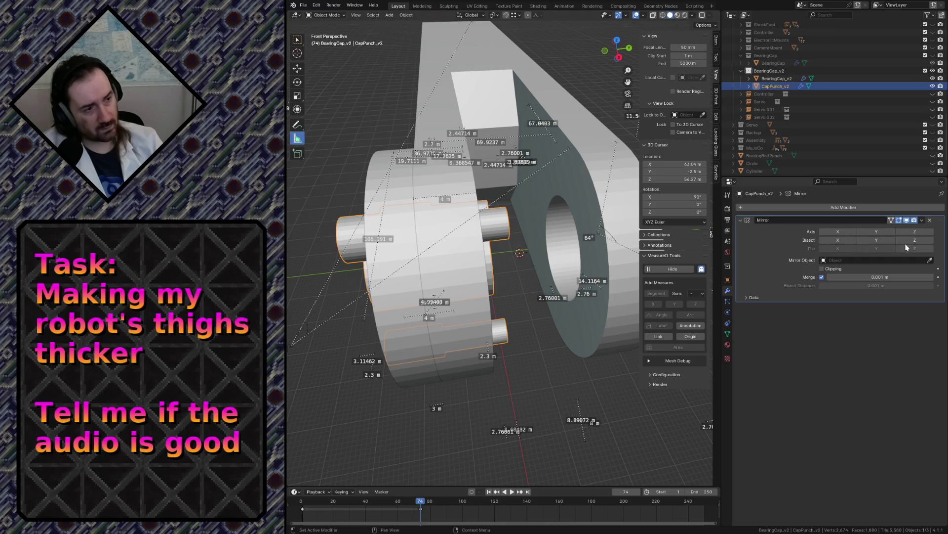
pyautogui.click(920, 232)
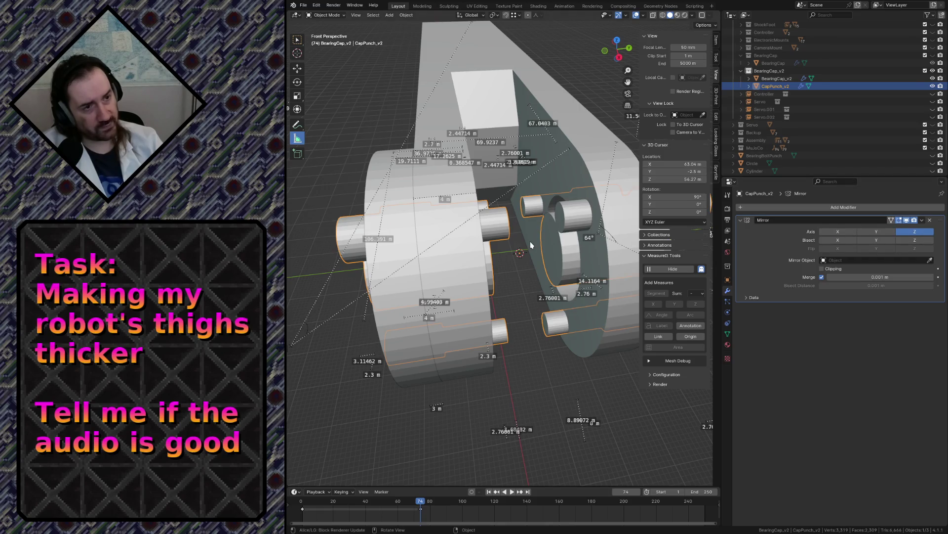
# - Fly around the whole assembly to inspect the mirrored bolt pins
pyautogui.hotkey('shift', '`')
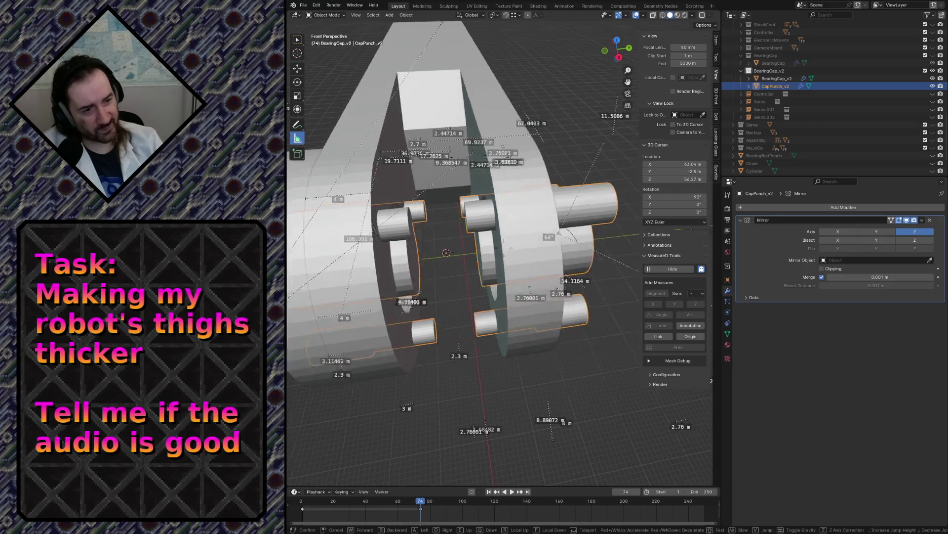
pyautogui.press('s')
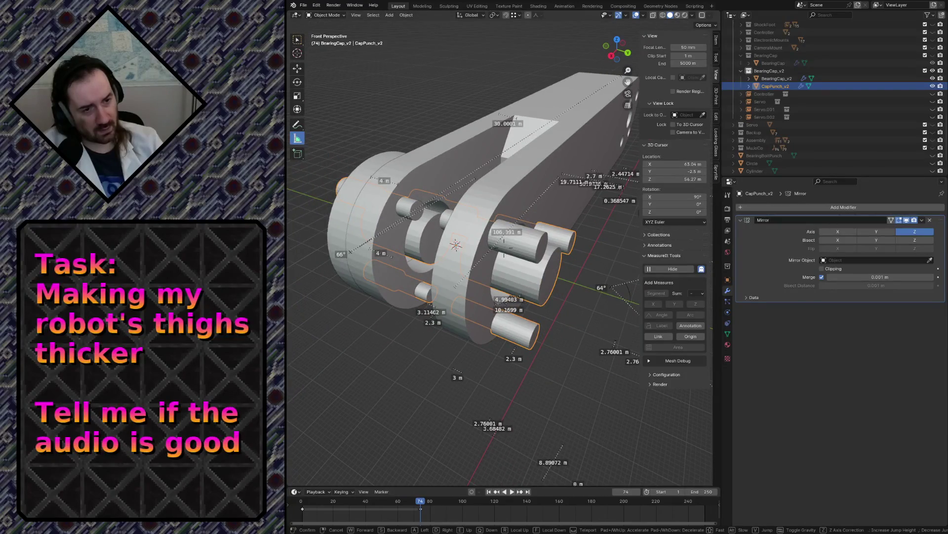
pyautogui.press('w')
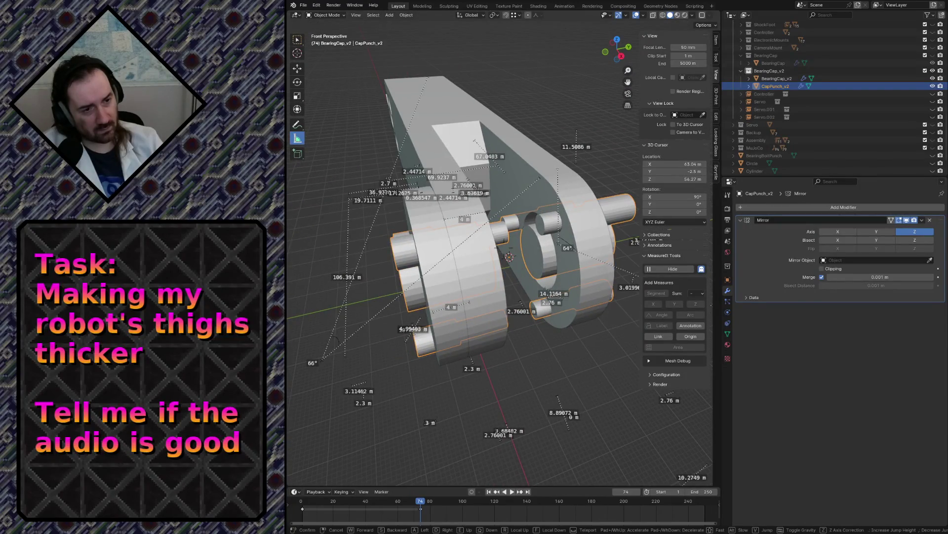
pyautogui.press('s')
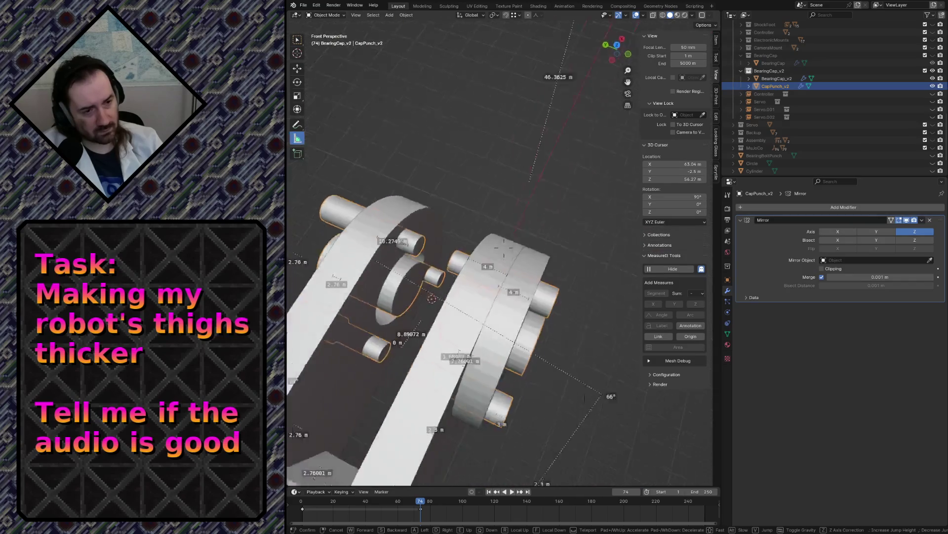
pyautogui.press('w')
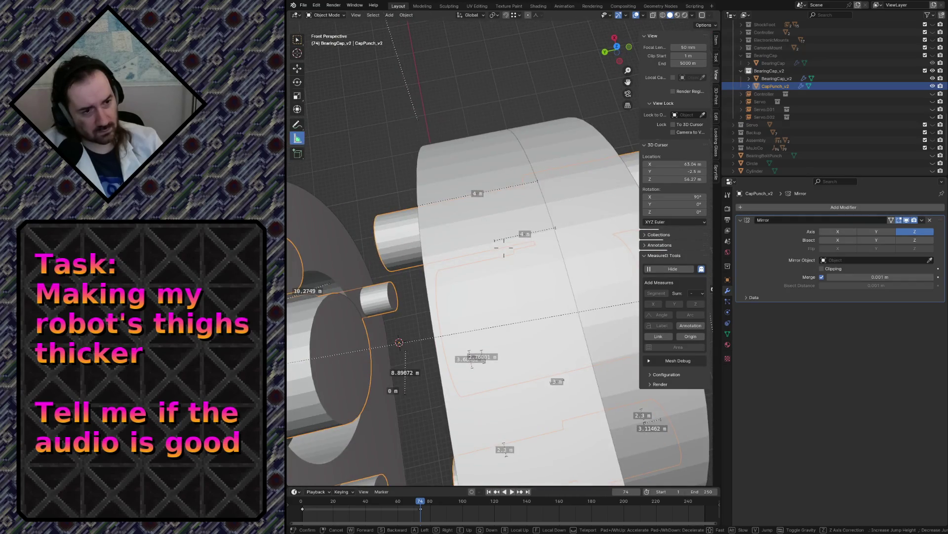
pyautogui.press('s')
pyautogui.press('a')
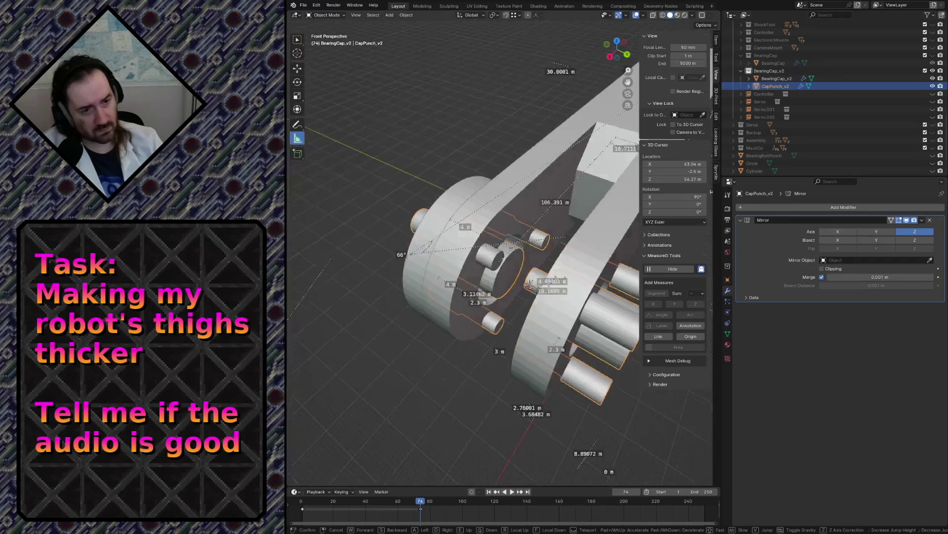
pyautogui.click(504, 279)
# - Fly in for close-ups of the bearing cap's bolt holes and back out to the full disc
pyautogui.hotkey('shift', '`')
pyautogui.press('w')
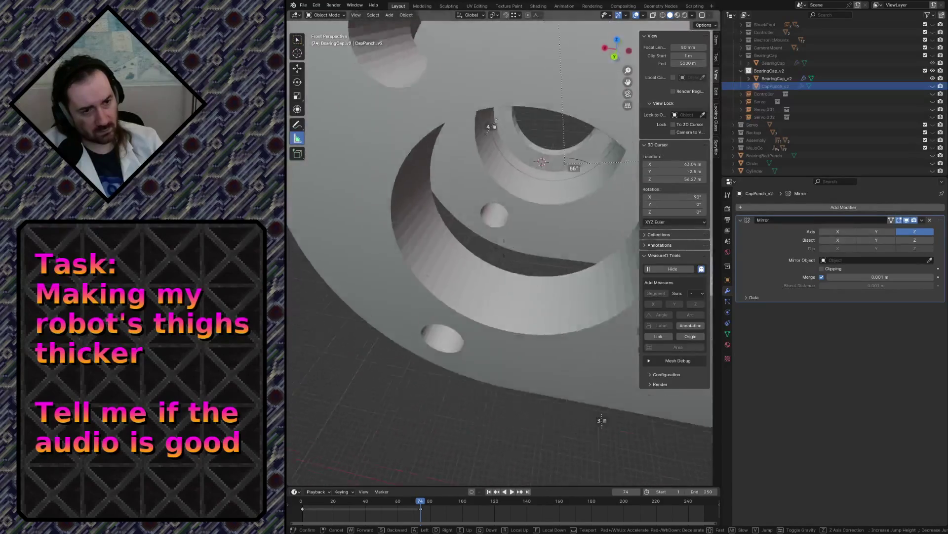
pyautogui.press('s')
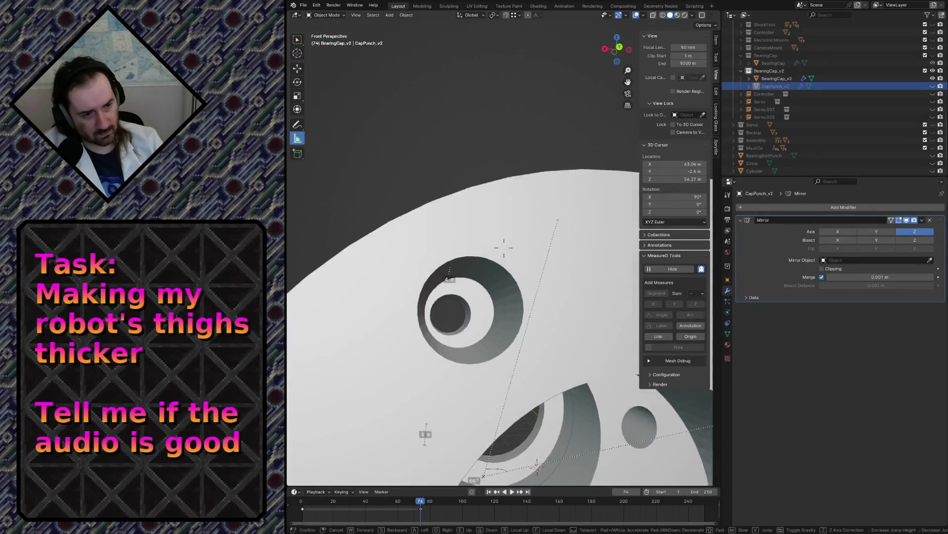
pyautogui.press('w')
pyautogui.press('s')
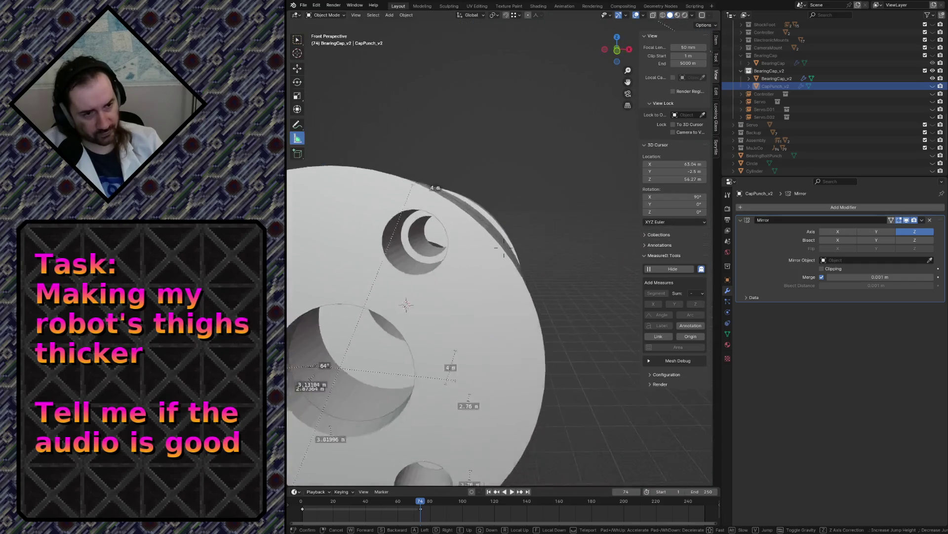
pyautogui.click(503, 279)
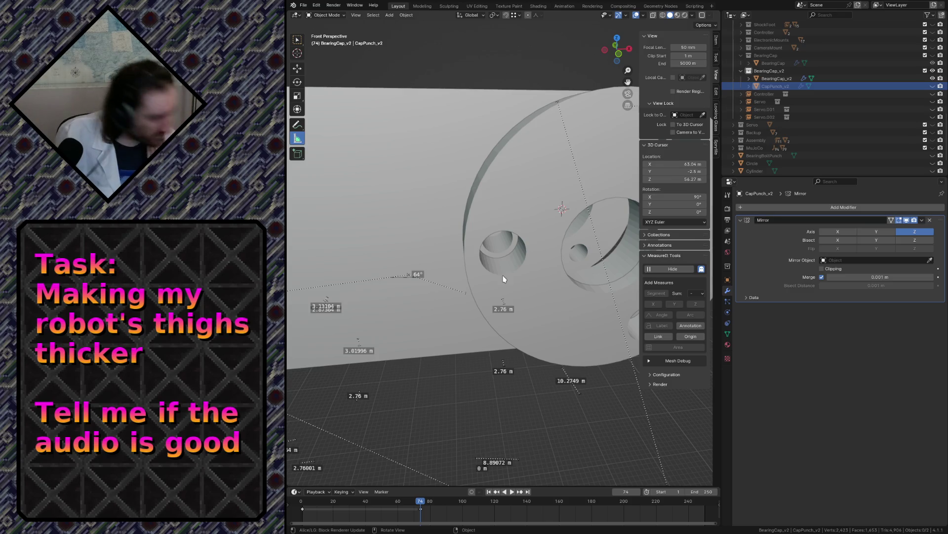
# - Circle the part to view the flange face head-on
pyautogui.hotkey('shift', '`')
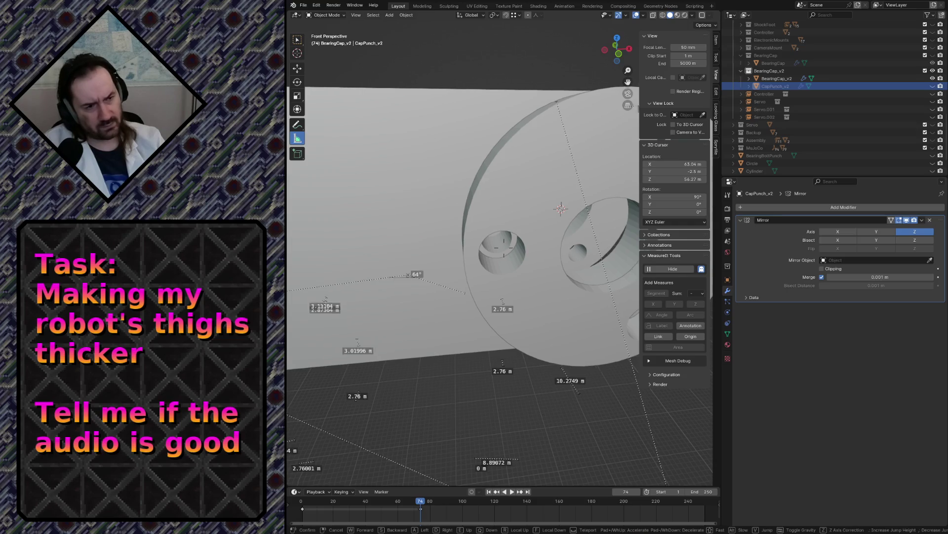
pyautogui.press('w')
pyautogui.press('s')
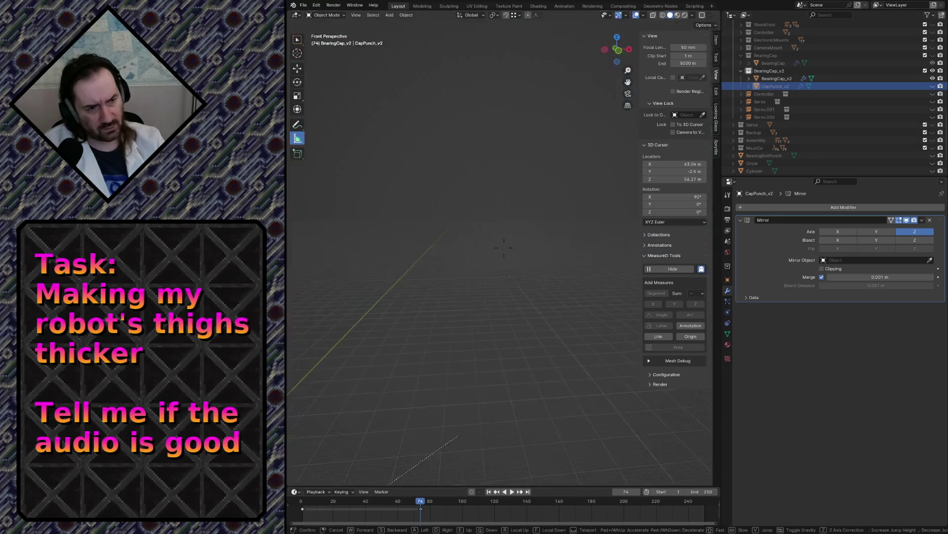
pyautogui.press('w')
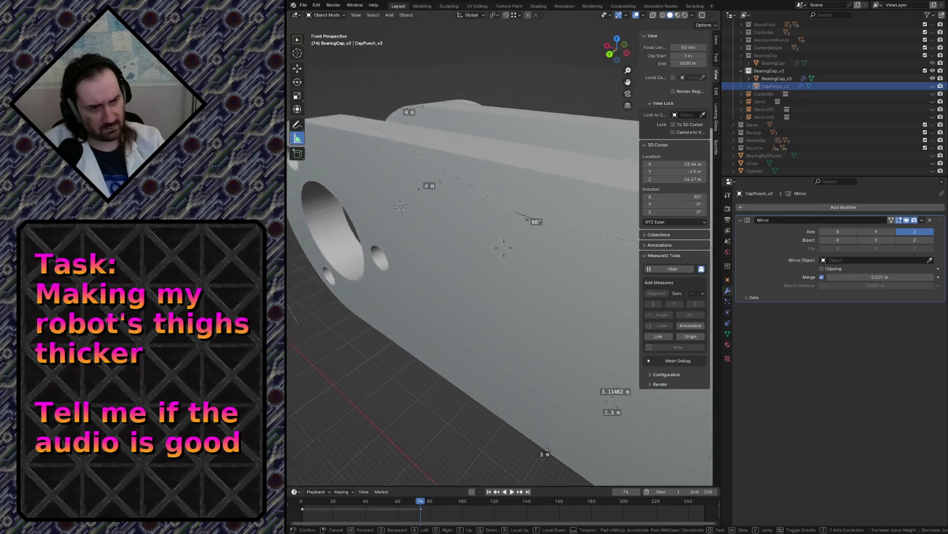
pyautogui.press('w')
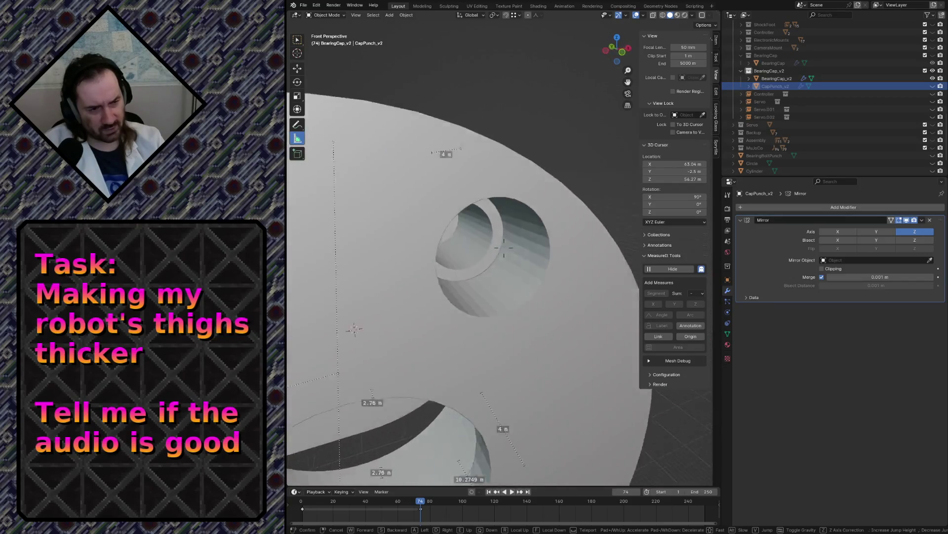
pyautogui.press('s')
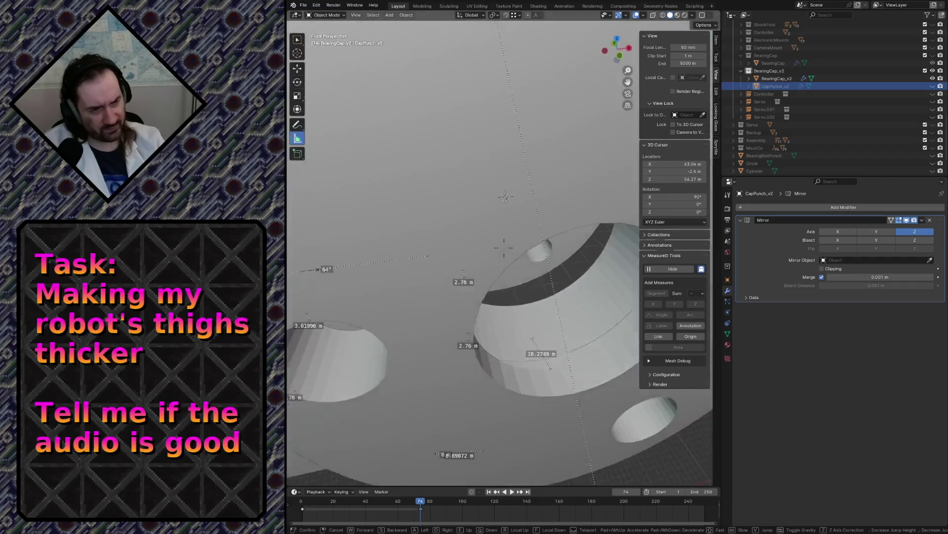
pyautogui.click(472, 326)
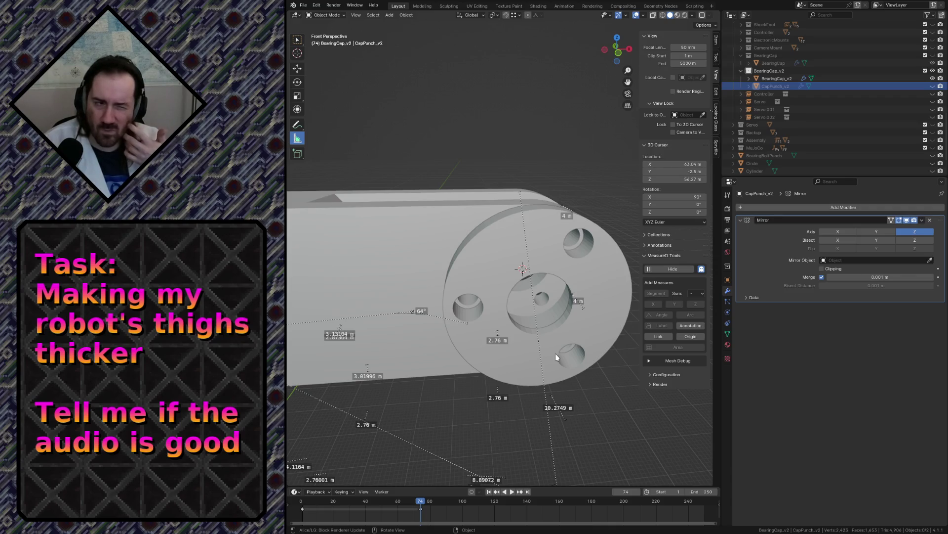
# - Return to the wider view and select BearingCap_v2 to show its Boolean cuts
pyautogui.hotkey('shift', '`')
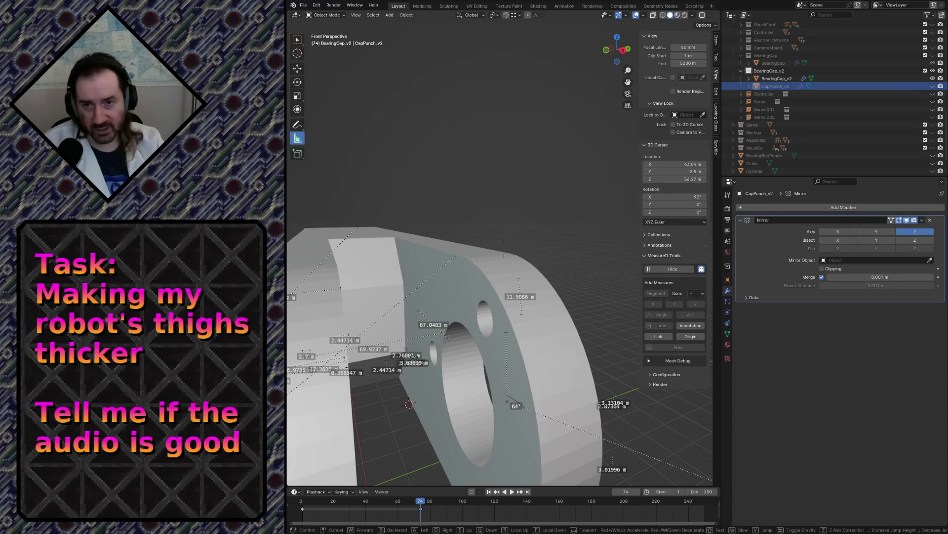
pyautogui.press('Escape')
pyautogui.click(469, 319)
pyautogui.hotkey('shift', '`')
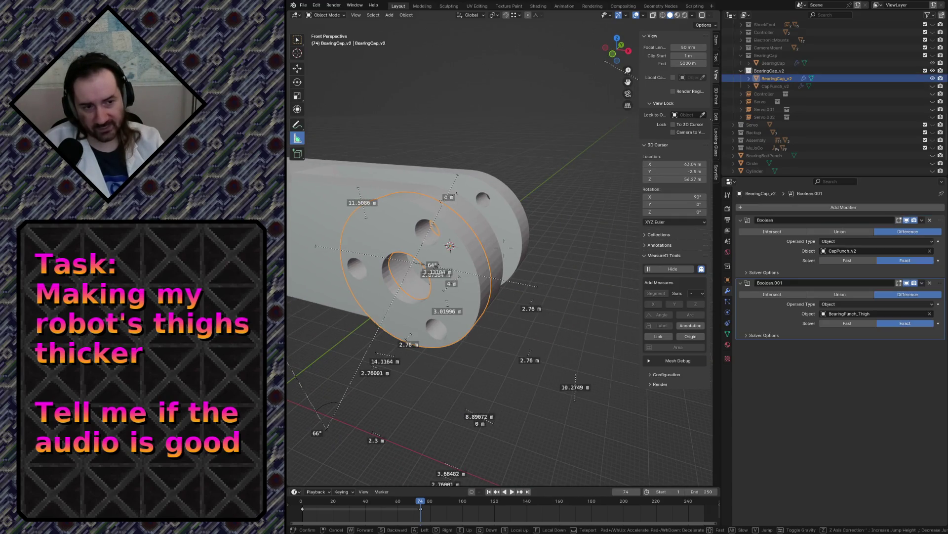
# - Deselect BearingCap_v2 and fly up close to the part's holes
pyautogui.press('w')
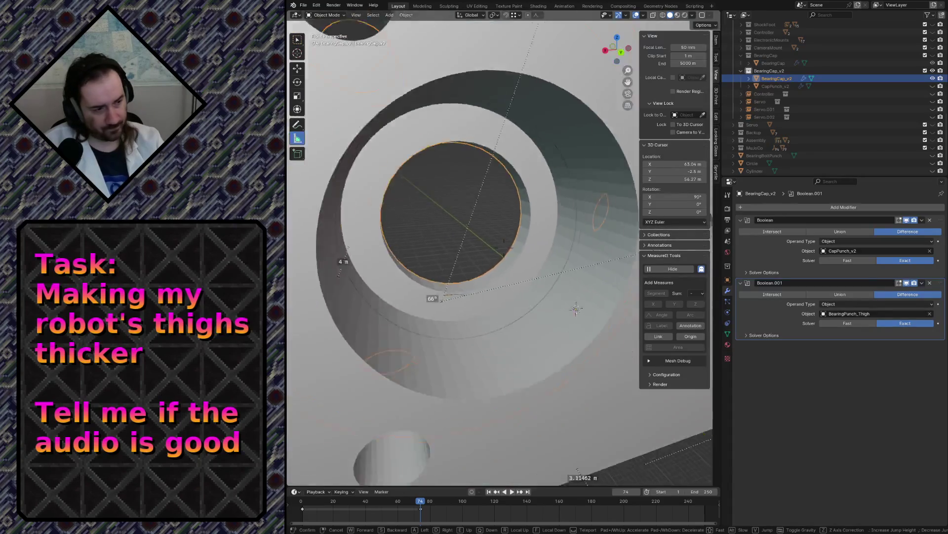
pyautogui.press('Escape')
pyautogui.click(438, 273)
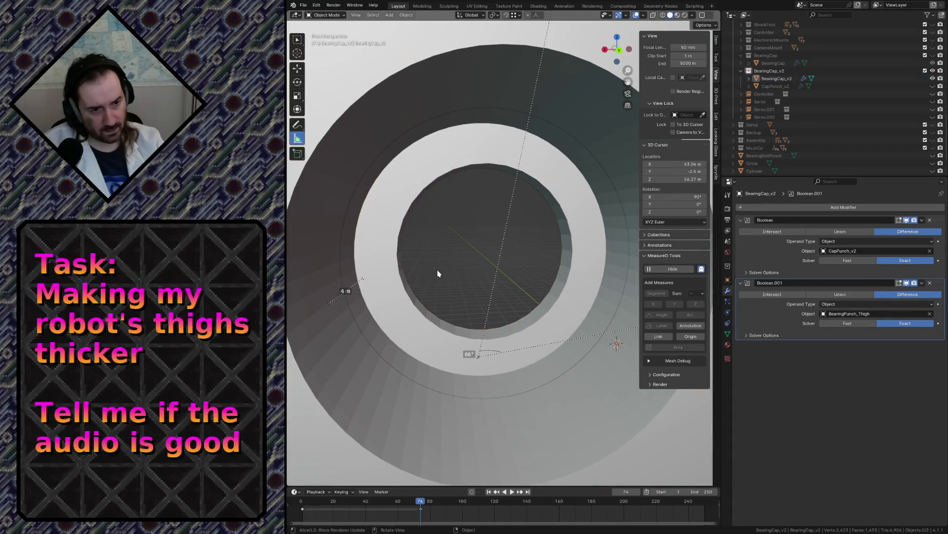
pyautogui.hotkey('shift', '`')
pyautogui.press('w')
pyautogui.press('s')
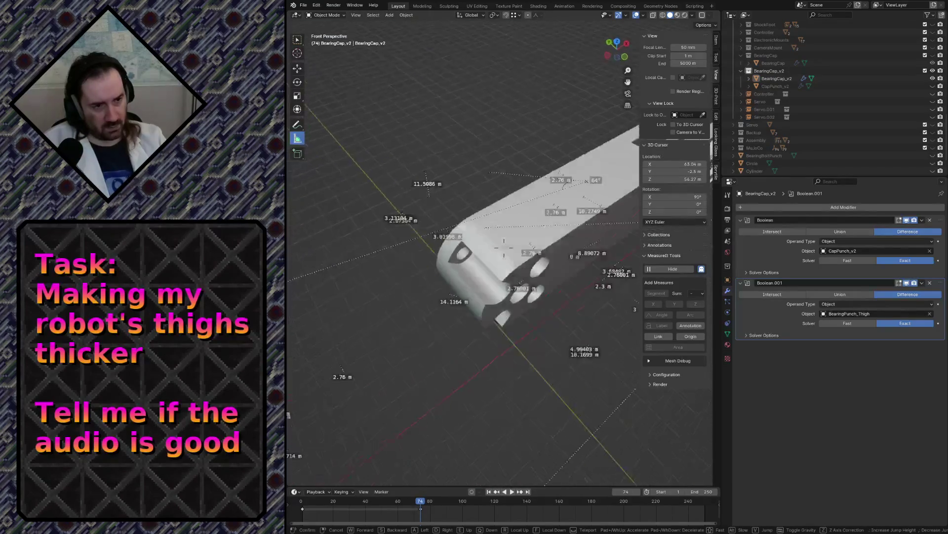
pyautogui.press('w')
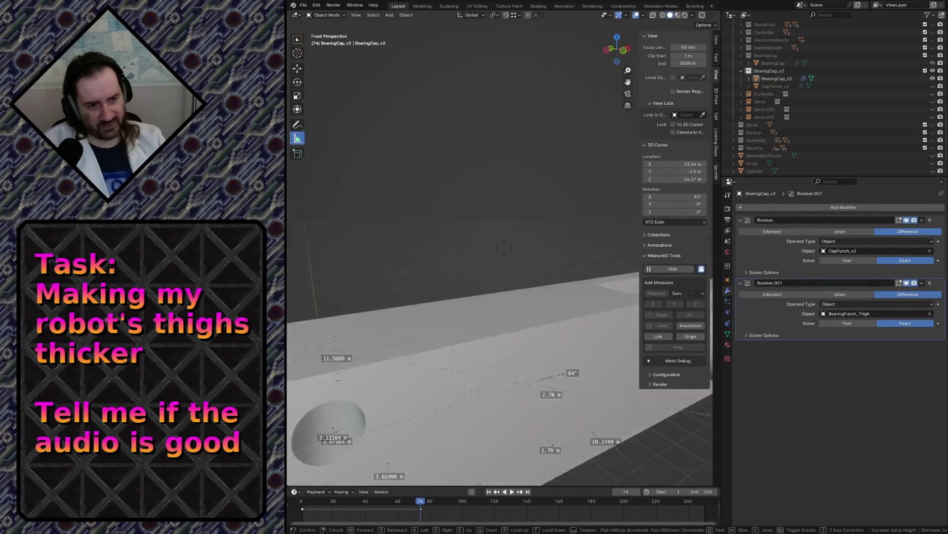
pyautogui.press('Return')
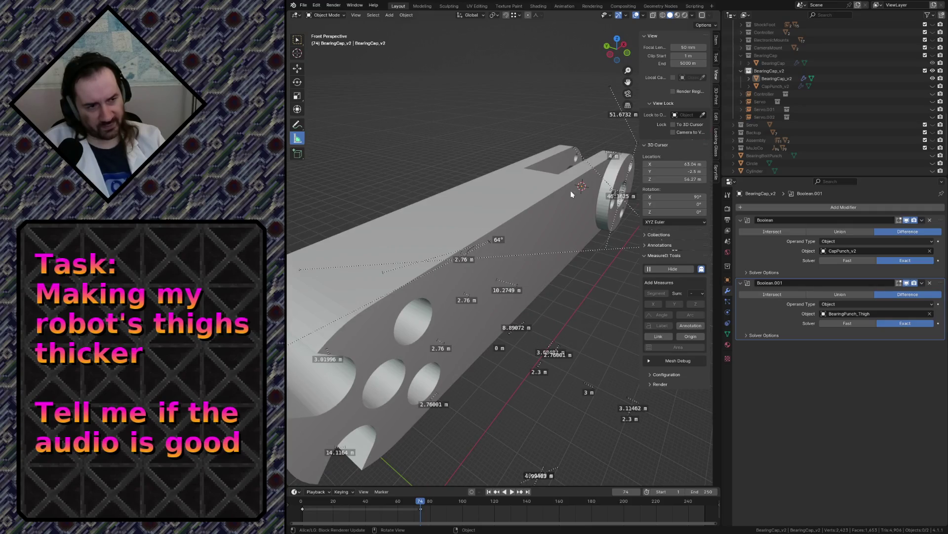
# - Fly along the thigh's top face to check the bolt holes, then save robot.blend
pyautogui.hotkey('shift', '`')
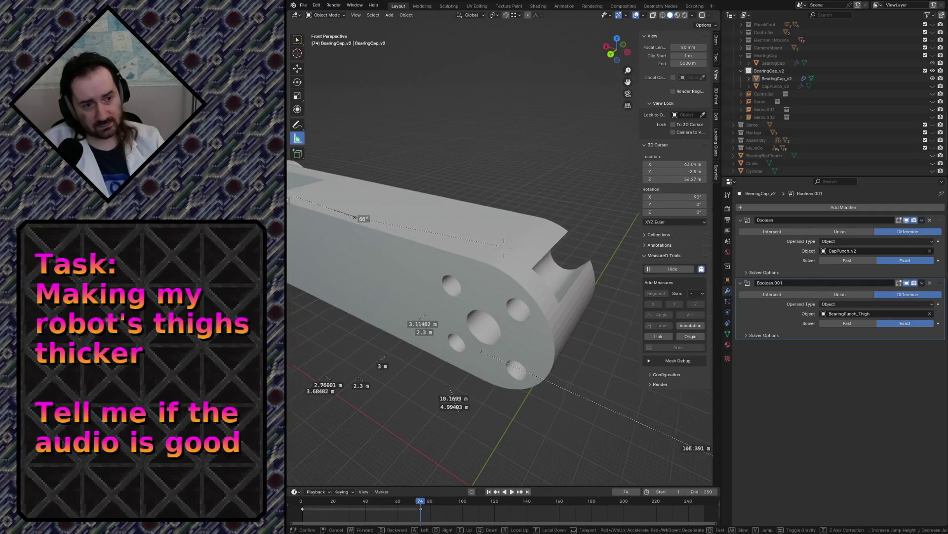
pyautogui.press('w')
pyautogui.press('s')
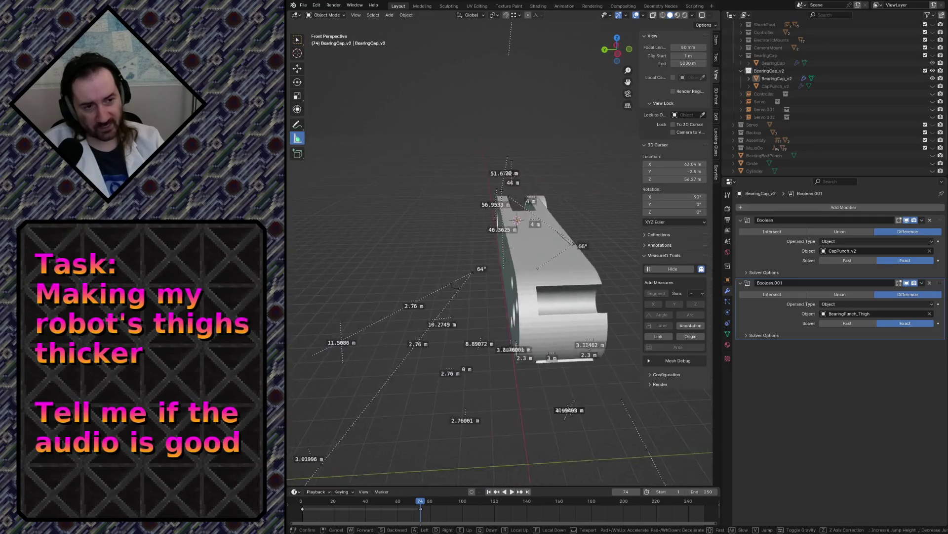
pyautogui.press('w')
pyautogui.press('s')
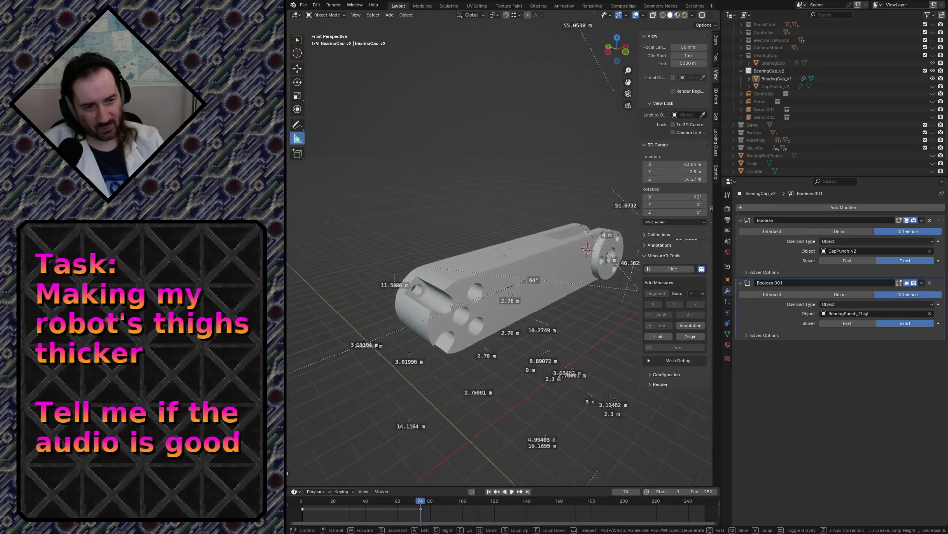
pyautogui.press('Return')
pyautogui.hotkey('ctrl', 's')
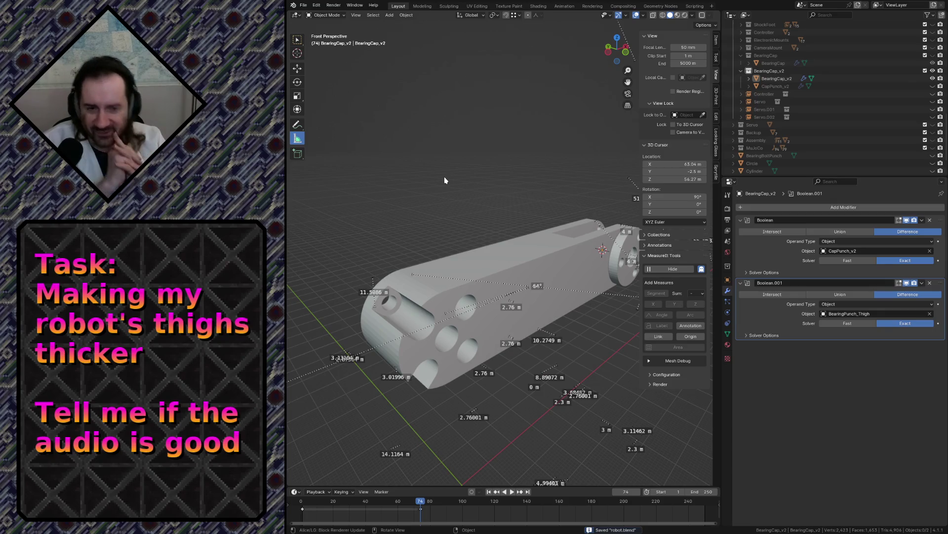
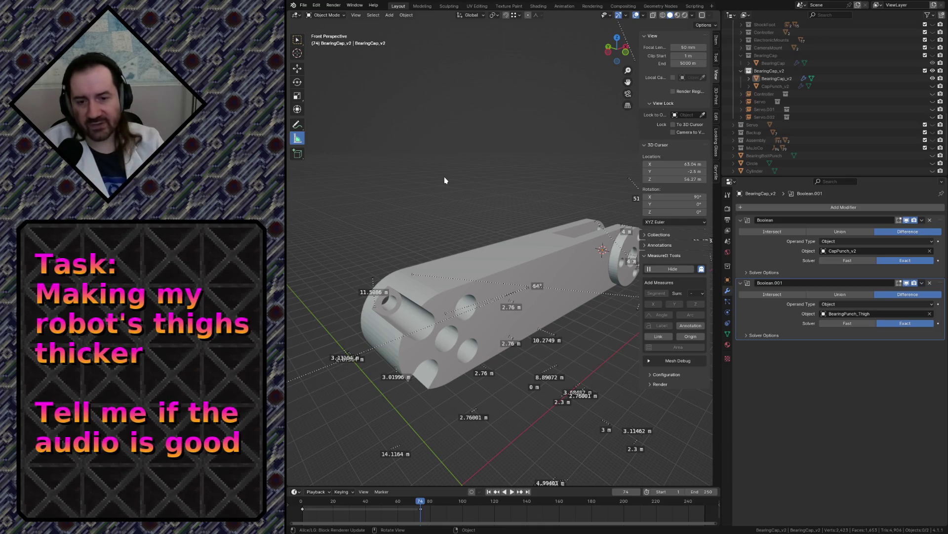
# - Fly around the bearing cap and Thigh_v3 to inspect them, leaving BearingCap_v2 active
pyautogui.hotkey('shift', '`')
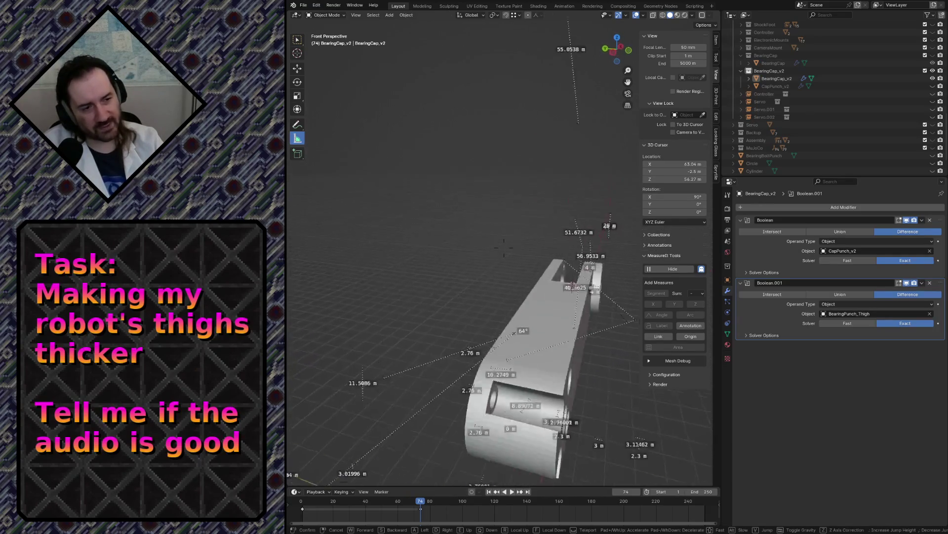
pyautogui.press('w')
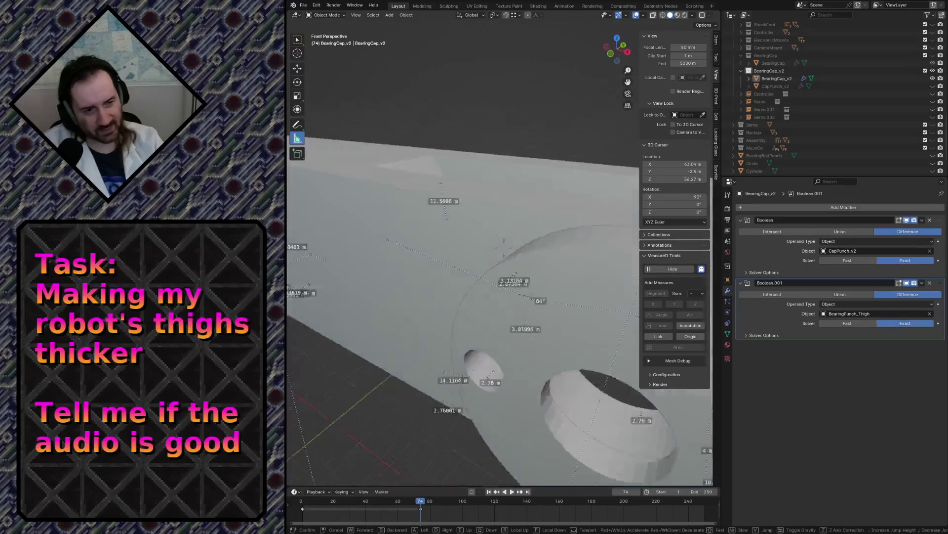
pyautogui.press('s')
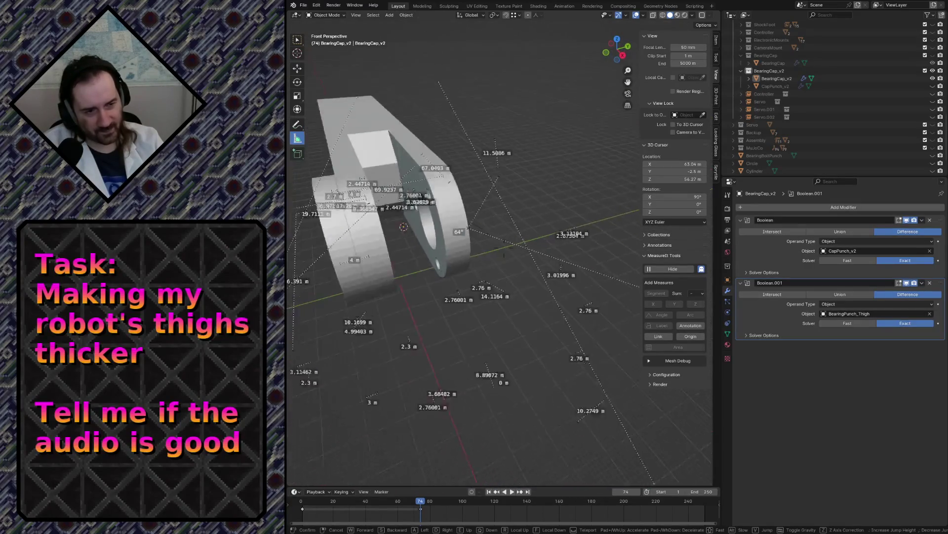
pyautogui.press('Escape')
pyautogui.click(403, 241)
pyautogui.hotkey('shift', '`')
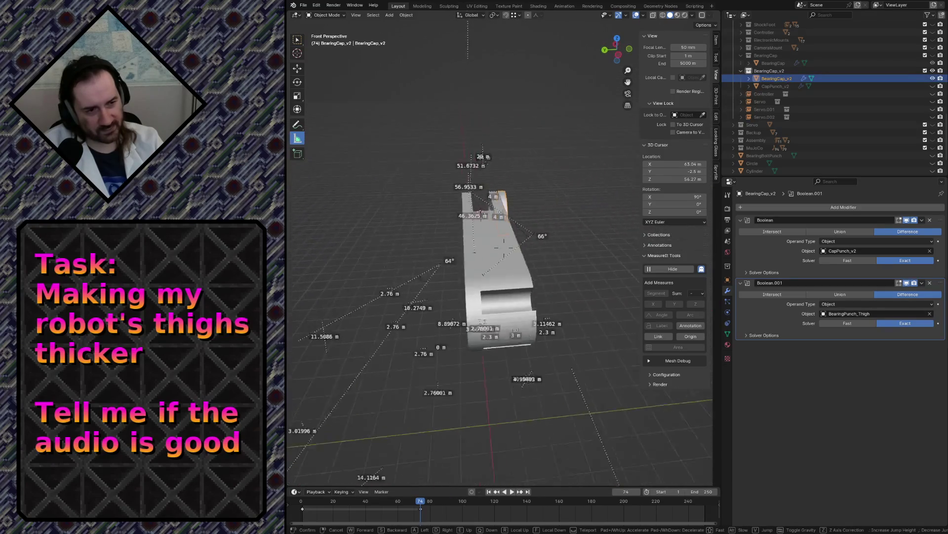
pyautogui.press('w')
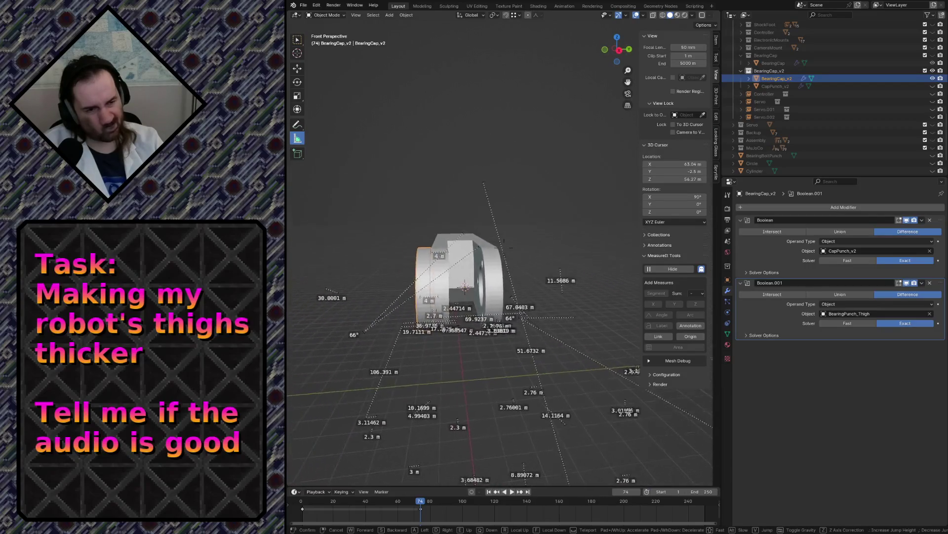
pyautogui.press('s')
pyautogui.press('w')
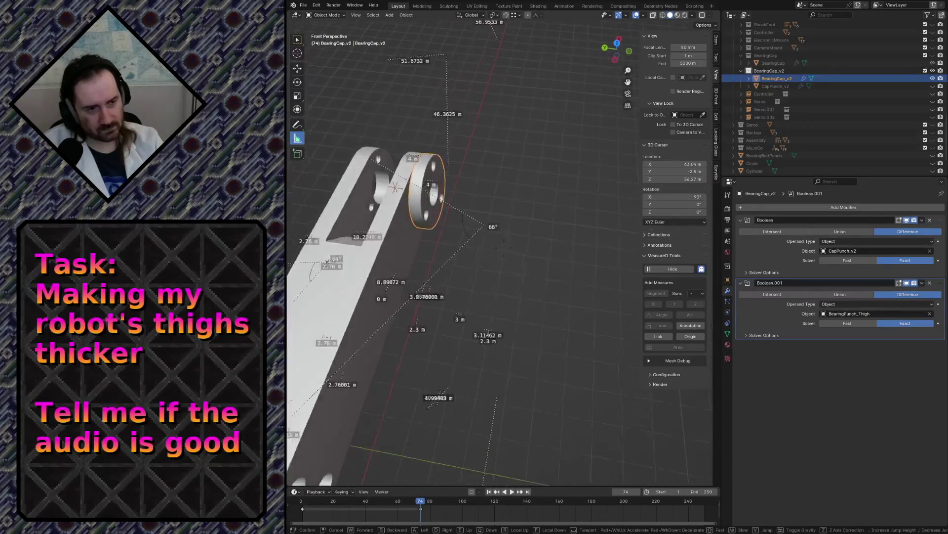
pyautogui.press('s')
pyautogui.press('Return')
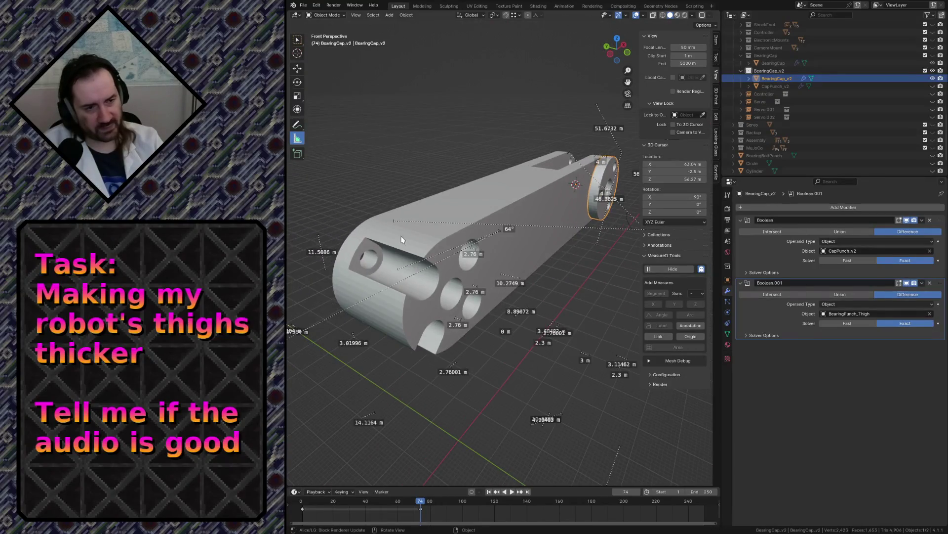
pyautogui.click(388, 221)
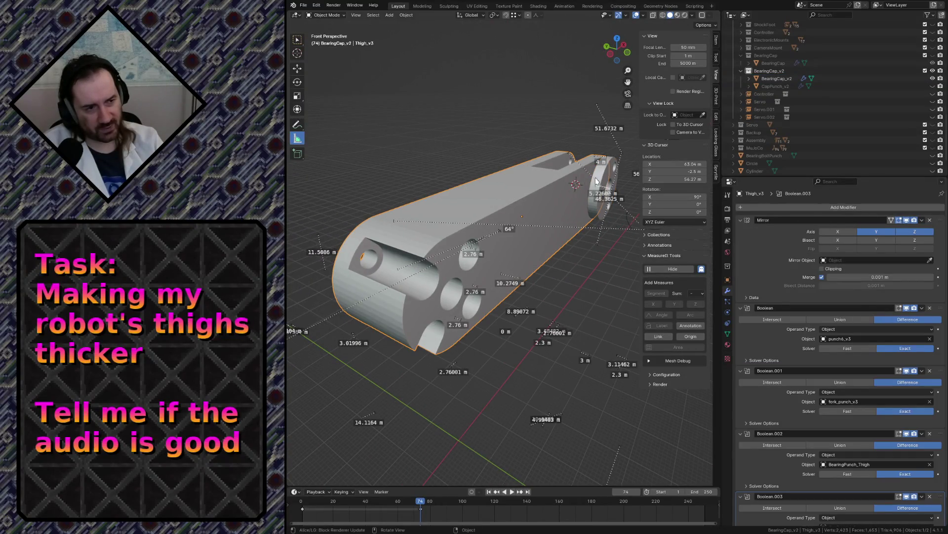
pyautogui.click(596, 182)
pyautogui.hotkey('shift', '`')
pyautogui.press('s')
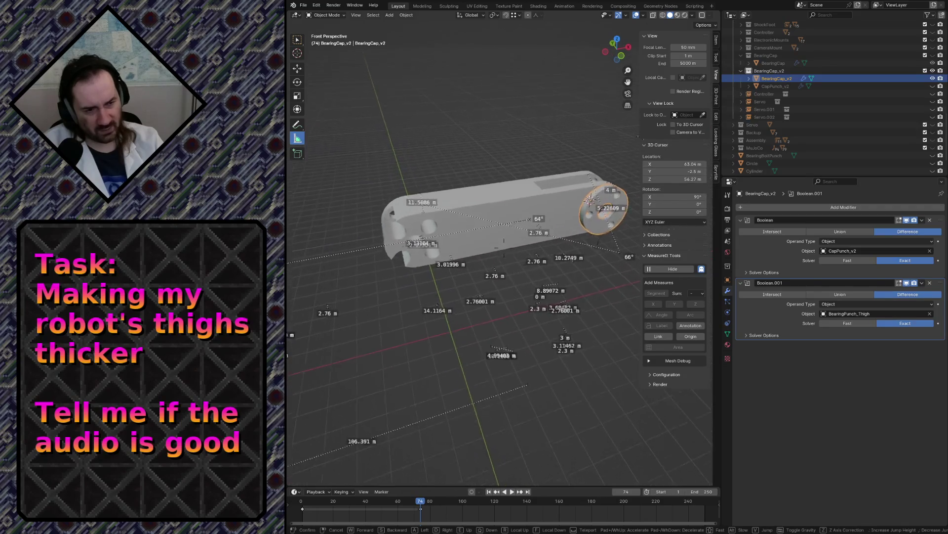
pyautogui.press('s')
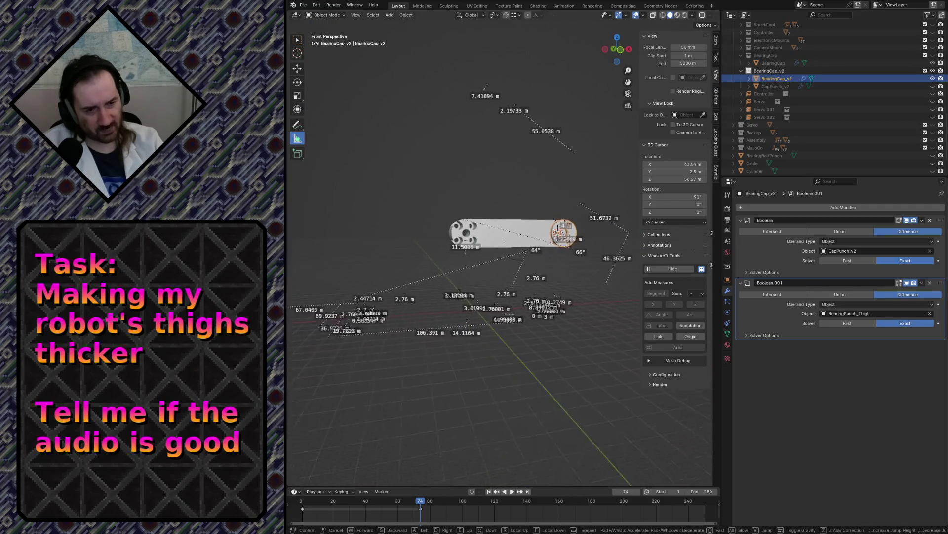
pyautogui.press('Return')
# - Delete the 78° angle and the 7.41894 m, 2.19733 m and 55.0538 m rulers
pyautogui.moveTo(346, 258)
pyautogui.mouseDown()
pyautogui.moveTo(417, 303)
pyautogui.moveTo(380, 228)
pyautogui.moveTo(351, 217)
pyautogui.mouseUp()
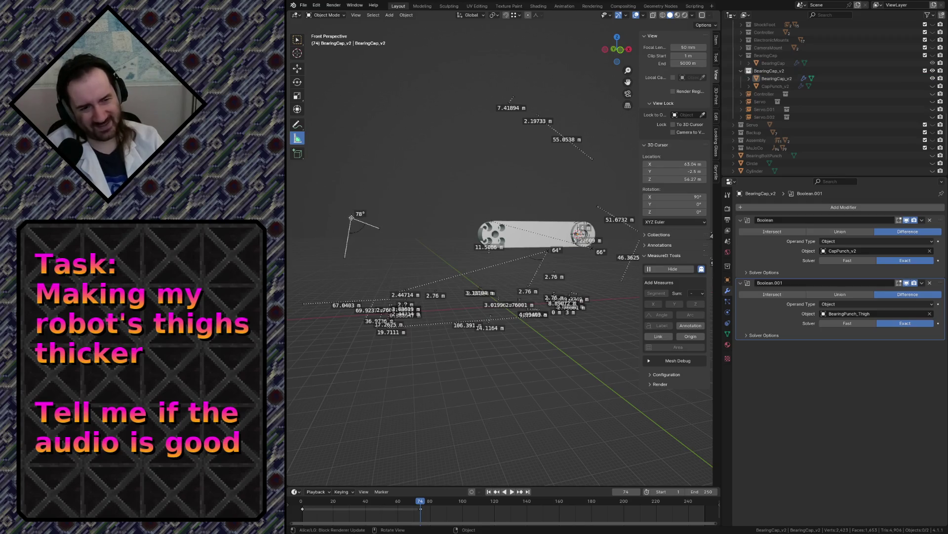
pyautogui.press('Delete')
pyautogui.moveTo(507, 108); pyautogui.dragTo(512, 111)
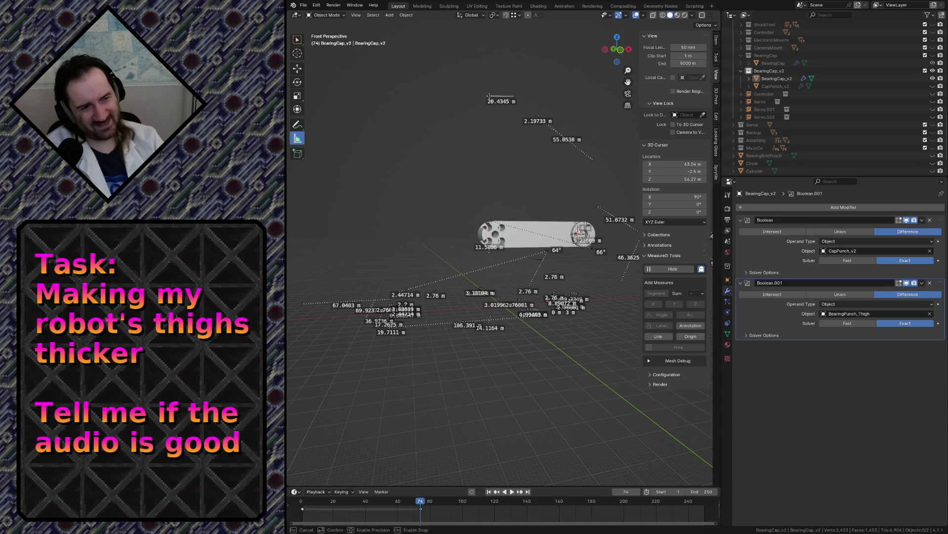
pyautogui.press('Delete')
pyautogui.click(538, 119)
pyautogui.press('Delete')
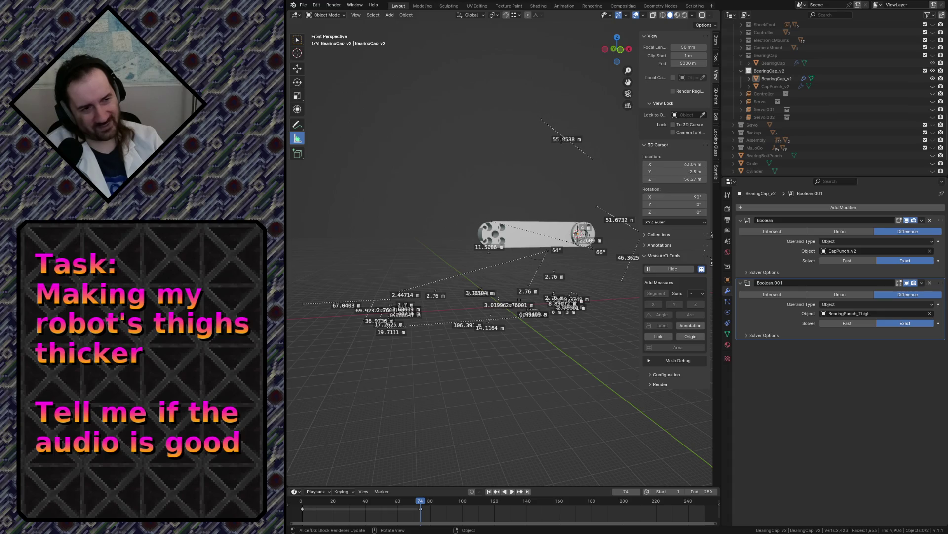
pyautogui.click(563, 141)
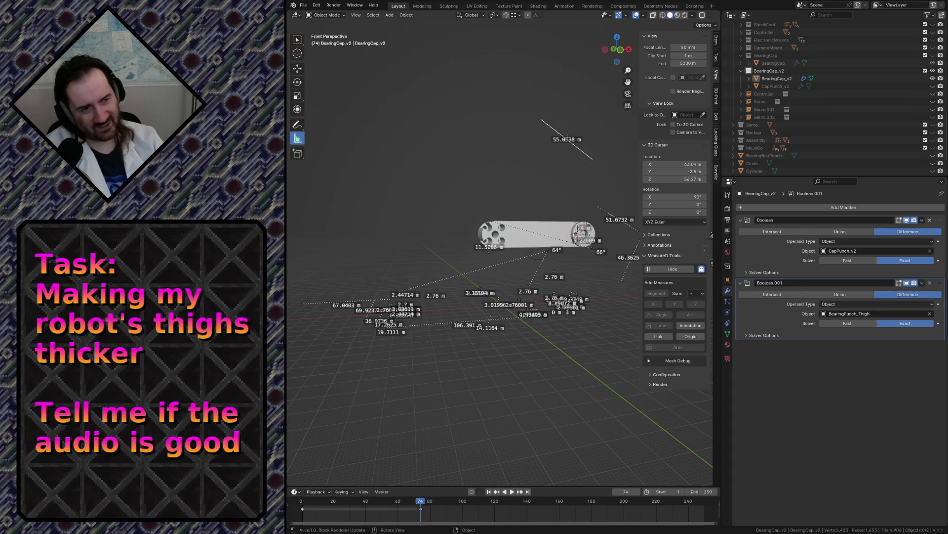
pyautogui.moveTo(568, 134)
pyautogui.mouseDown()
pyautogui.moveTo(563, 117)
pyautogui.moveTo(574, 95)
pyautogui.mouseUp()
pyautogui.press('Delete')
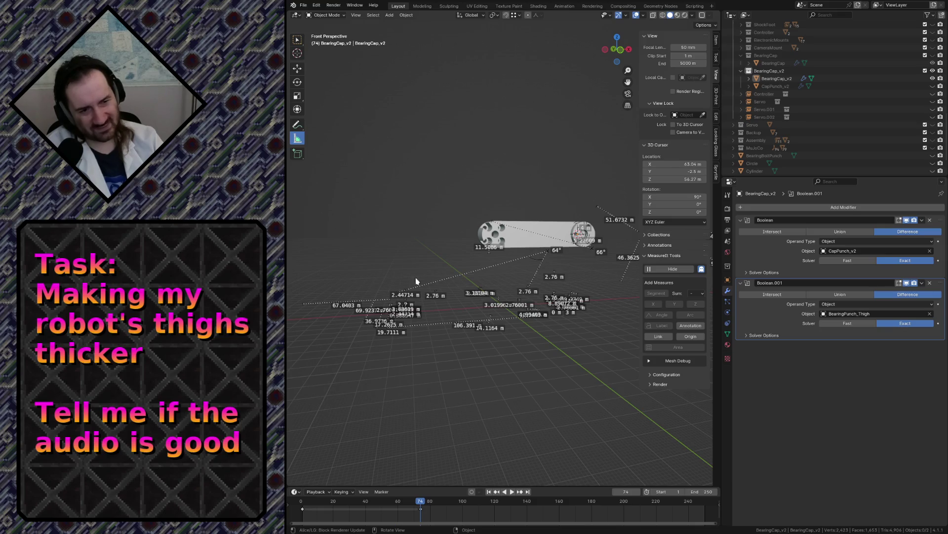
# - Cancel the unwanted 40° and 9.8° angle measurements drawn near the thigh
pyautogui.hotkey('shift', '`')
pyautogui.press('w')
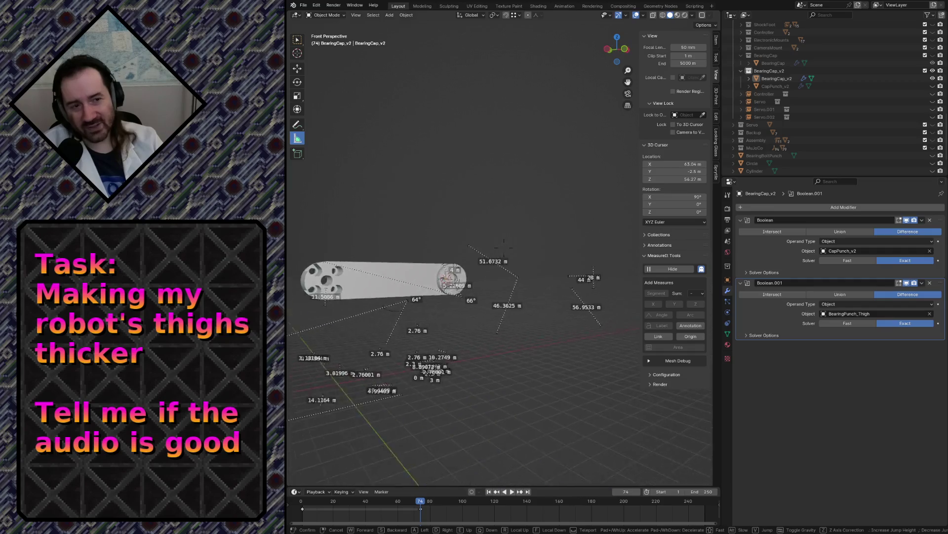
pyautogui.press('s')
pyautogui.click(504, 247)
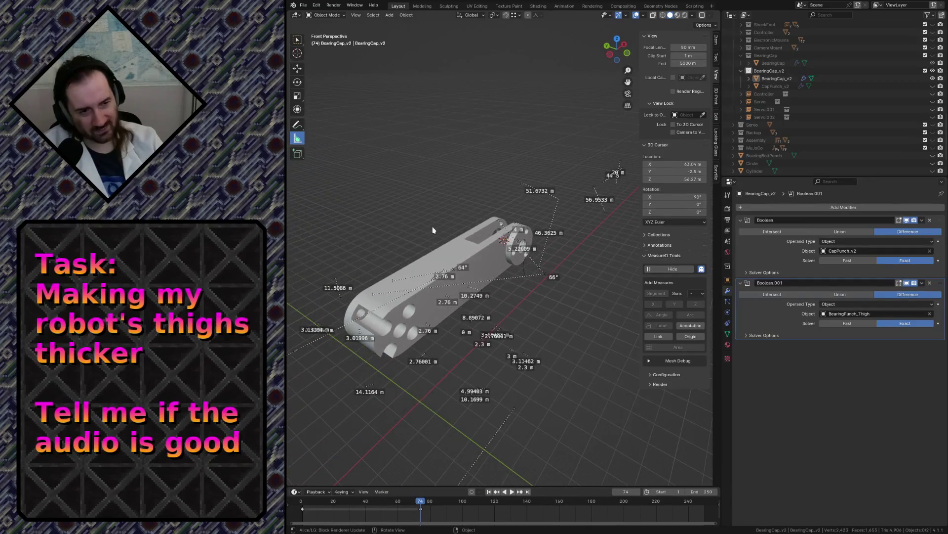
pyautogui.keyDown('ctrl'); pyautogui.moveTo(539, 190); pyautogui.dragTo(543, 168); pyautogui.keyUp('ctrl')
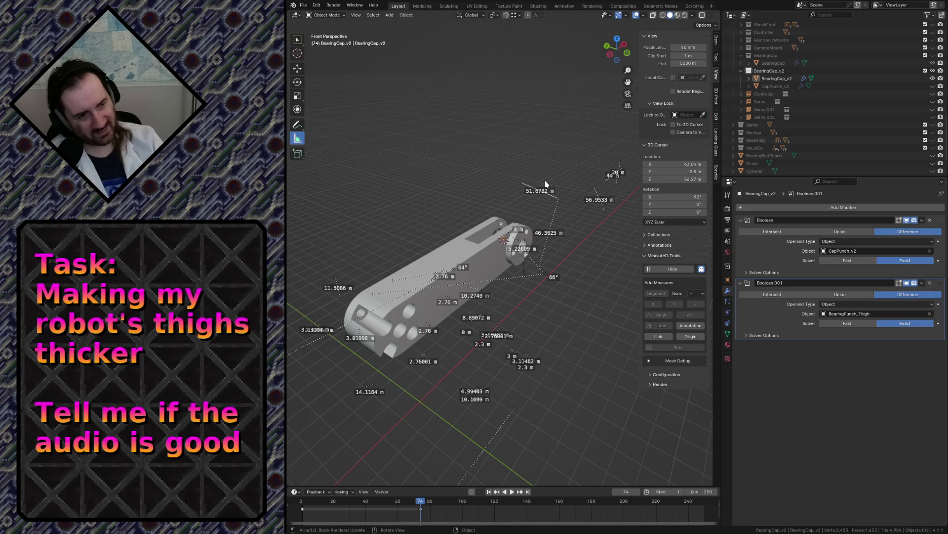
pyautogui.press('Escape')
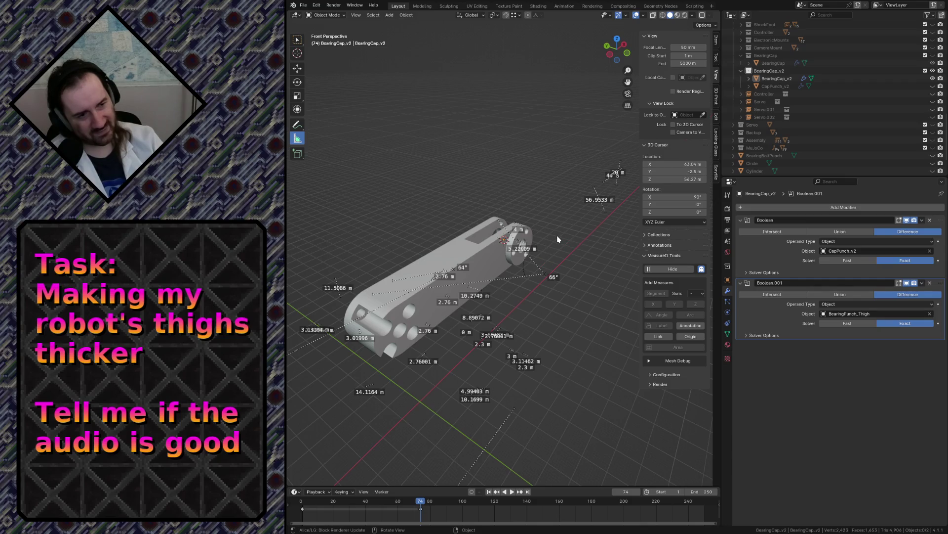
pyautogui.keyDown('ctrl'); pyautogui.moveTo(591, 203); pyautogui.dragTo(581, 209); pyautogui.keyUp('ctrl')
pyautogui.press('Escape')
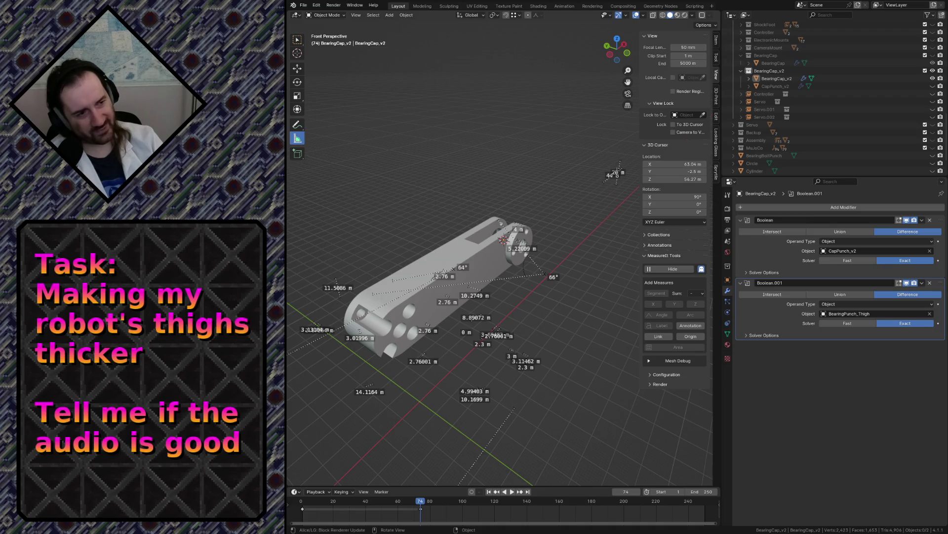
# - Remove the 44° angle arm, the 20 m ruler line and the 54° angle ruler
pyautogui.keyDown('ctrl'); pyautogui.moveTo(620, 168); pyautogui.dragTo(612, 163); pyautogui.keyUp('ctrl')
pyautogui.press('Escape')
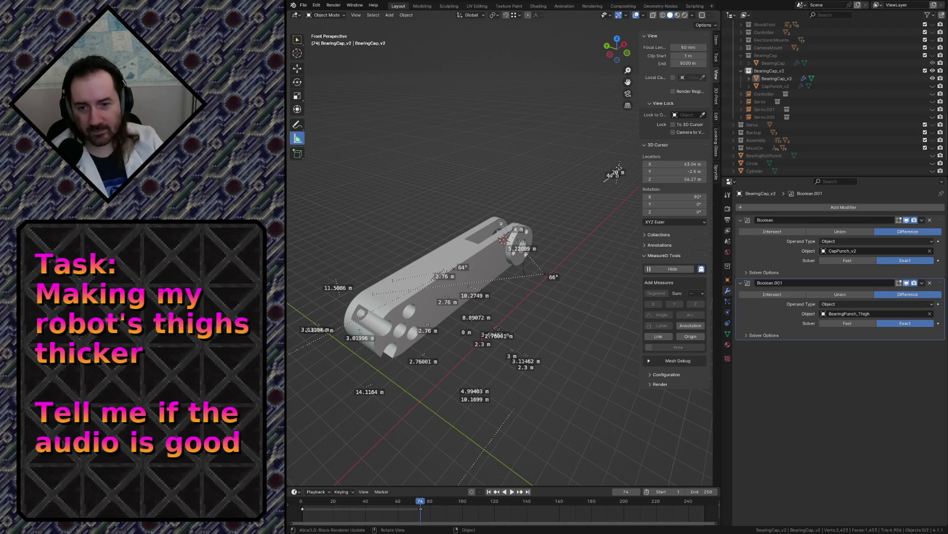
pyautogui.press('Escape')
pyautogui.moveTo(618, 171); pyautogui.dragTo(583, 151)
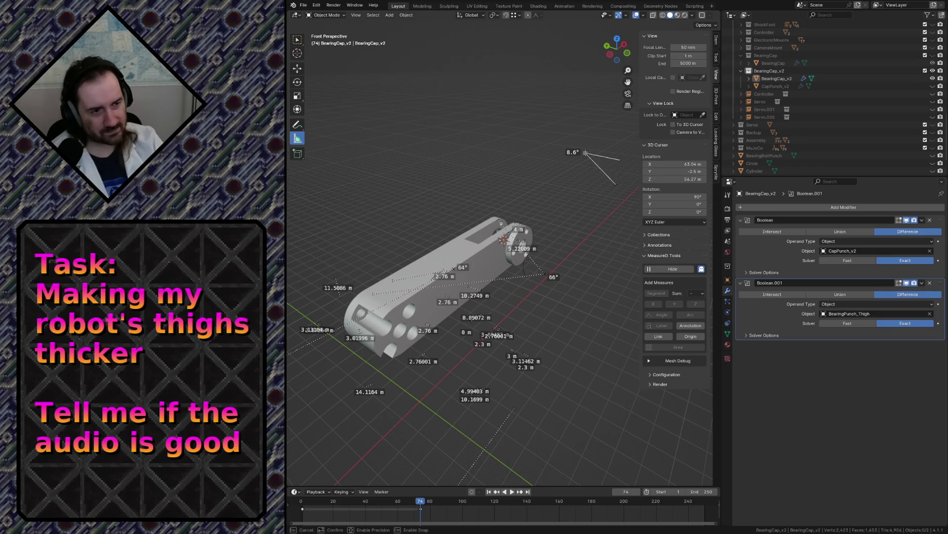
pyautogui.press('Escape')
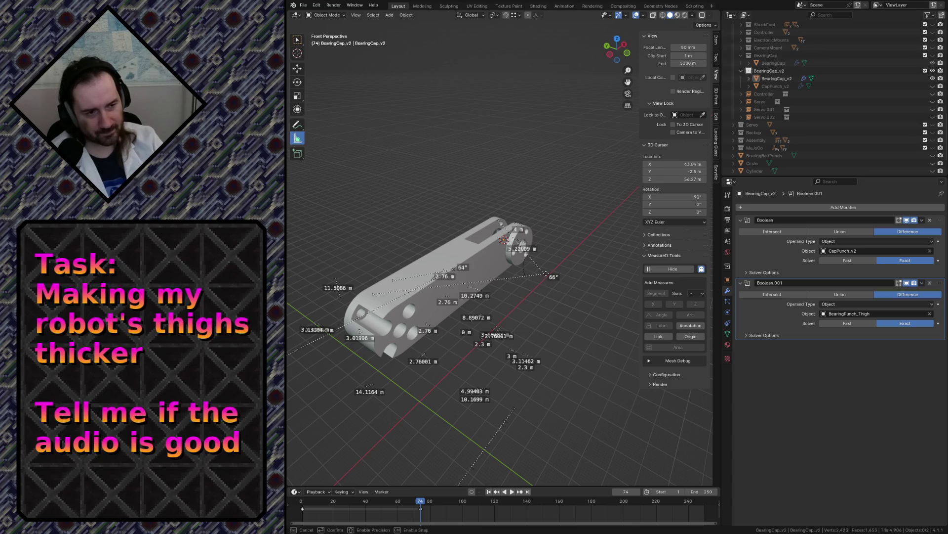
pyautogui.moveTo(550, 275); pyautogui.dragTo(570, 290)
pyautogui.press('Delete')
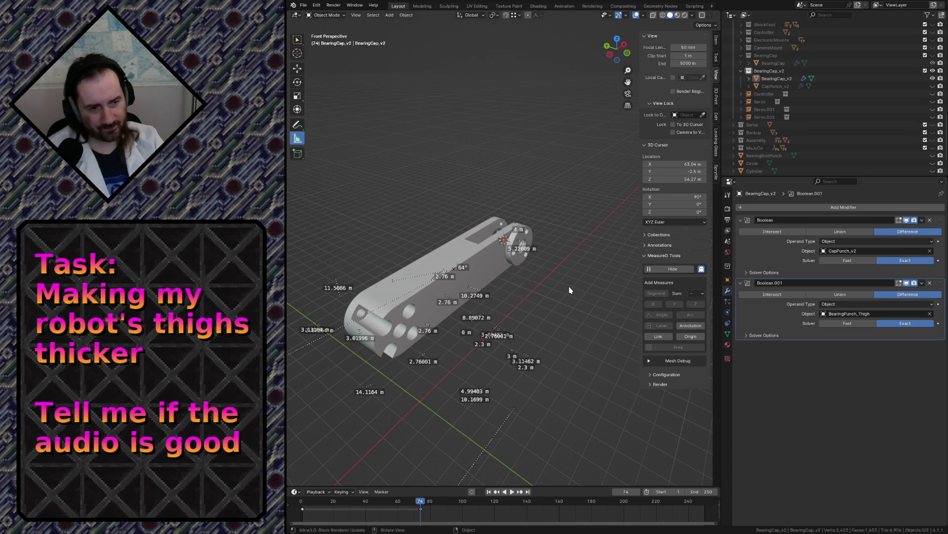
pyautogui.hotkey('shift', '`')
pyautogui.press('w')
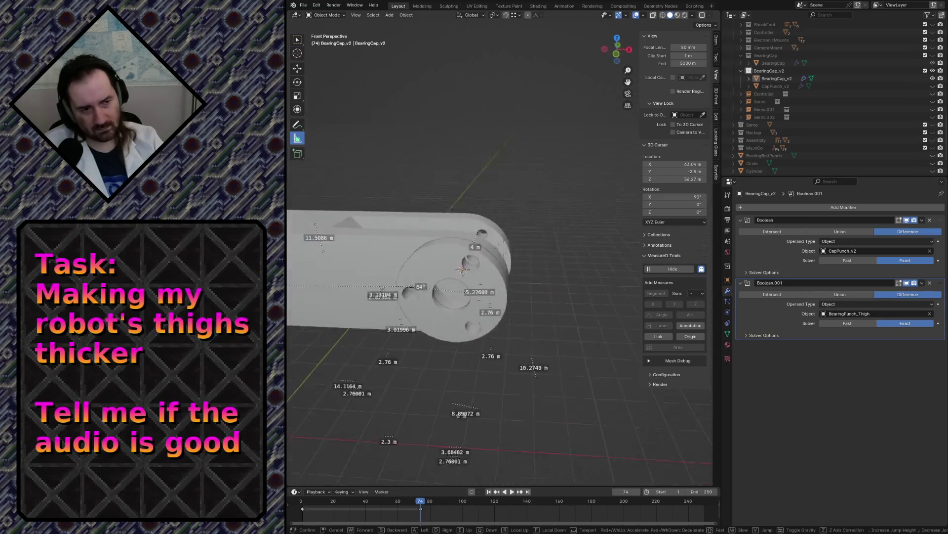
pyautogui.press('w')
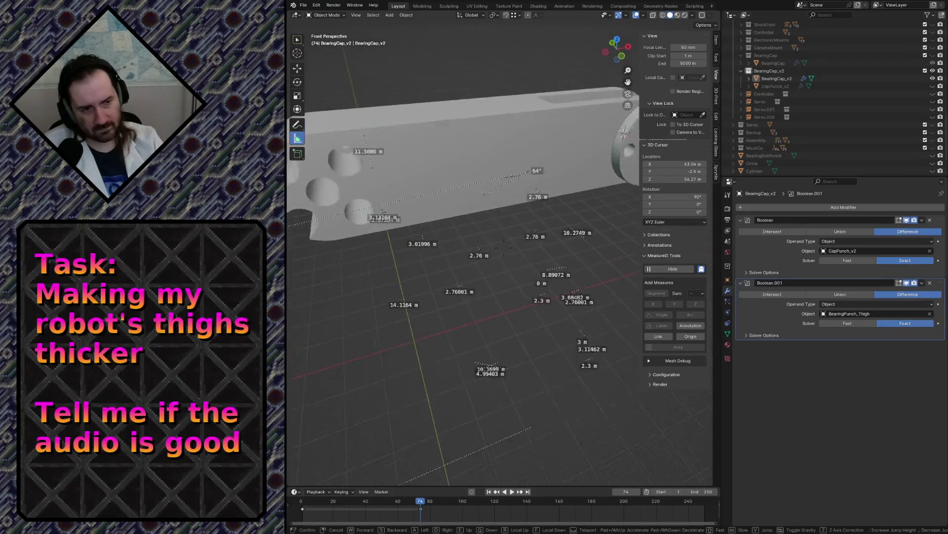
pyautogui.press('Escape')
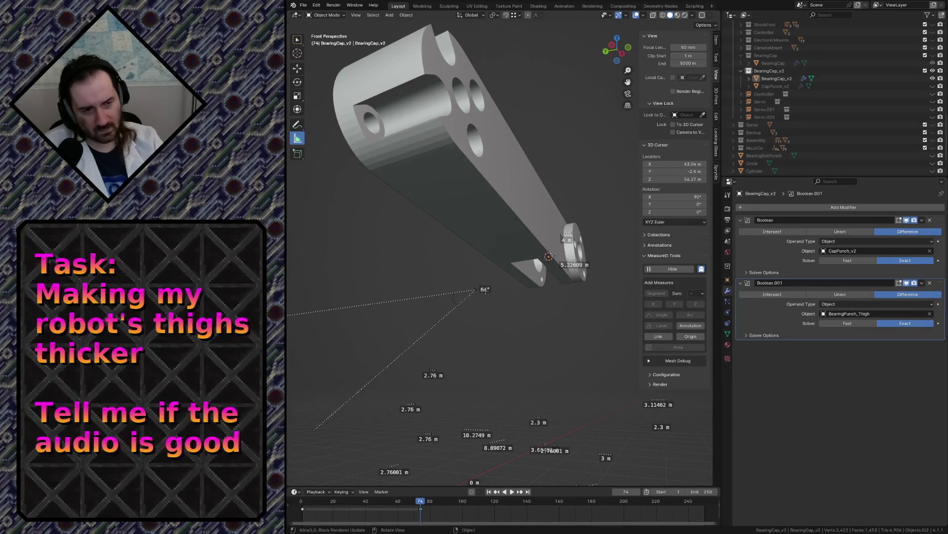
pyautogui.moveTo(477, 289)
pyautogui.mouseDown()
pyautogui.moveTo(462, 271)
pyautogui.moveTo(402, 254)
pyautogui.mouseUp()
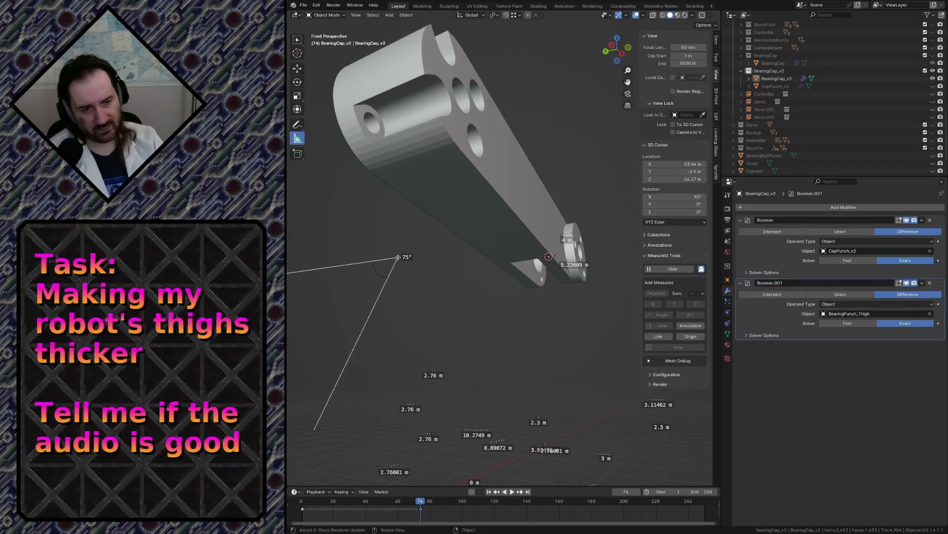
pyautogui.press('Delete')
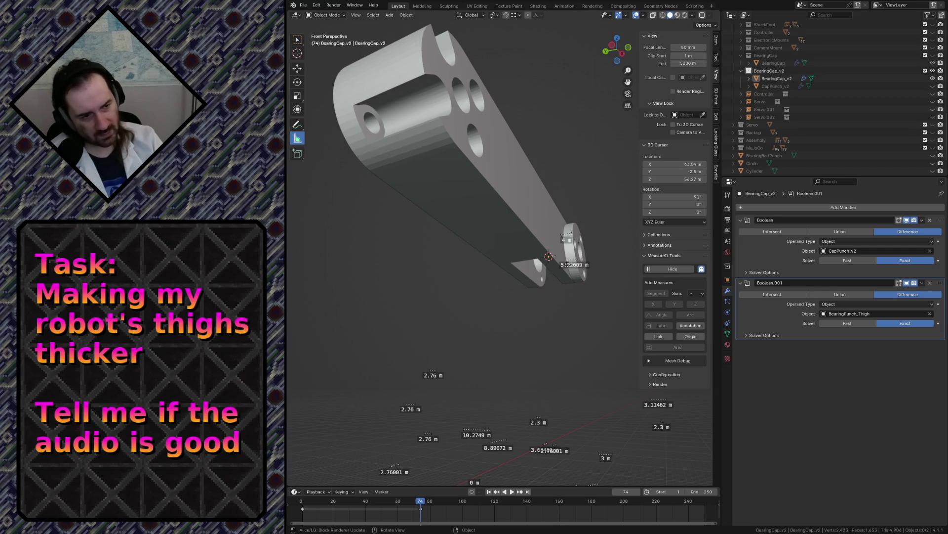
pyautogui.moveTo(568, 264); pyautogui.dragTo(539, 319)
pyautogui.press('Delete')
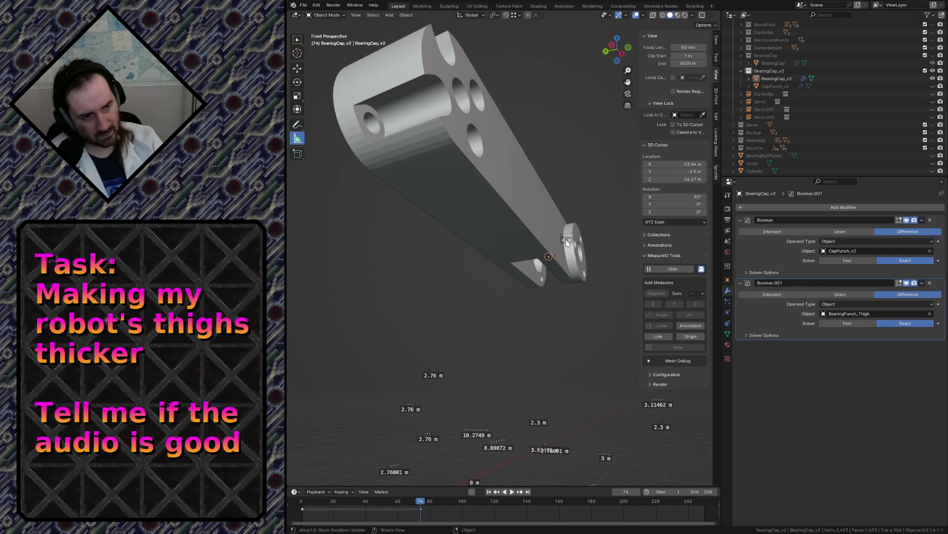
pyautogui.moveTo(567, 242); pyautogui.dragTo(576, 332)
pyautogui.press('Delete')
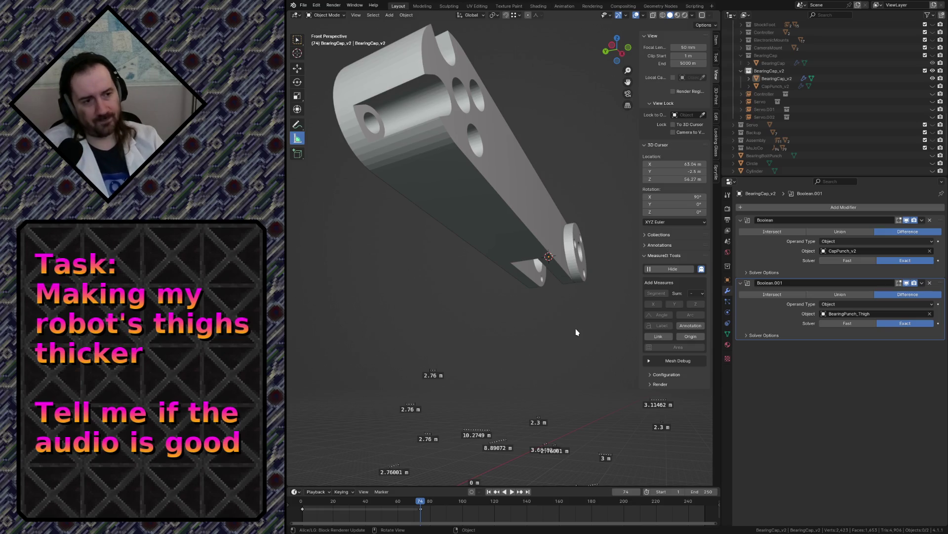
pyautogui.hotkey('shift', '`')
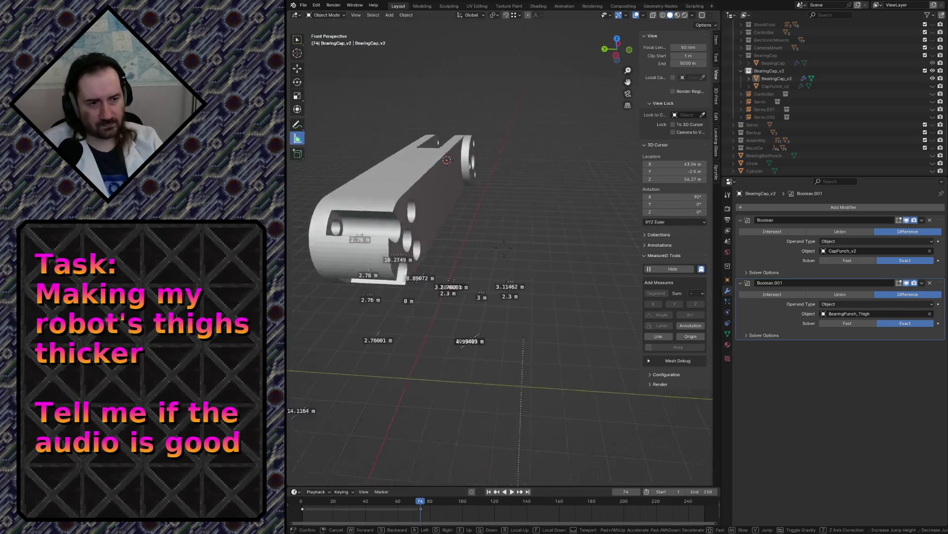
pyautogui.press('w')
pyautogui.press('s')
pyautogui.click(576, 328)
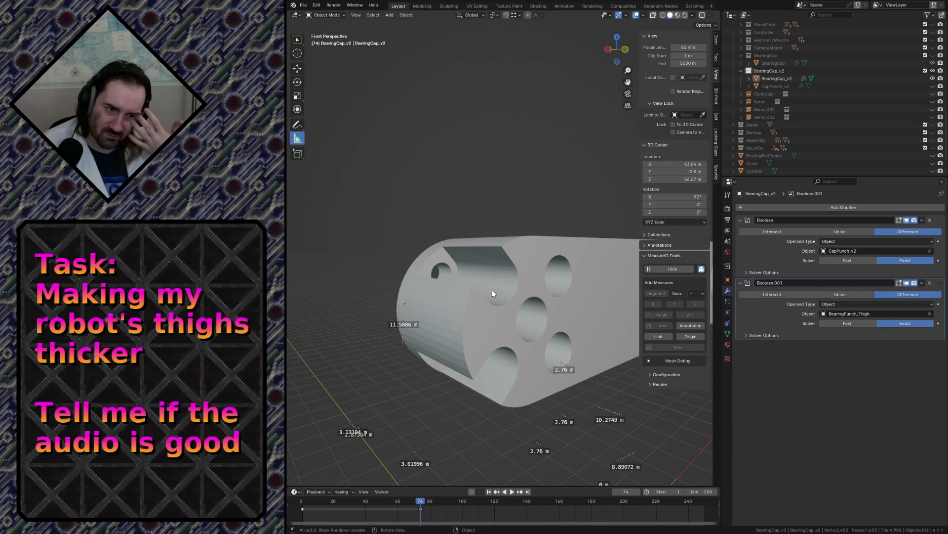
# - Fly around the bearing cap and thigh from several angles, then save robot.blend
pyautogui.hotkey('shift', '`')
pyautogui.press('w')
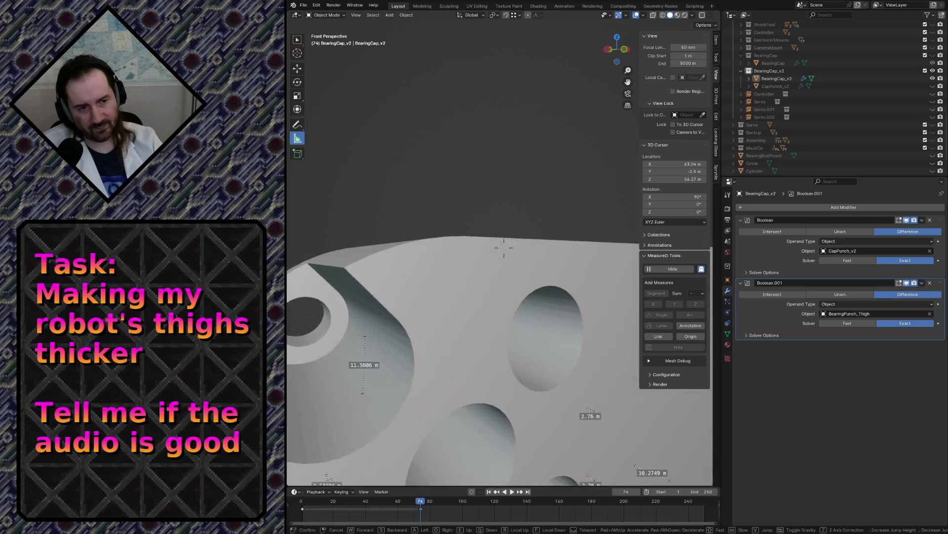
pyautogui.press('s')
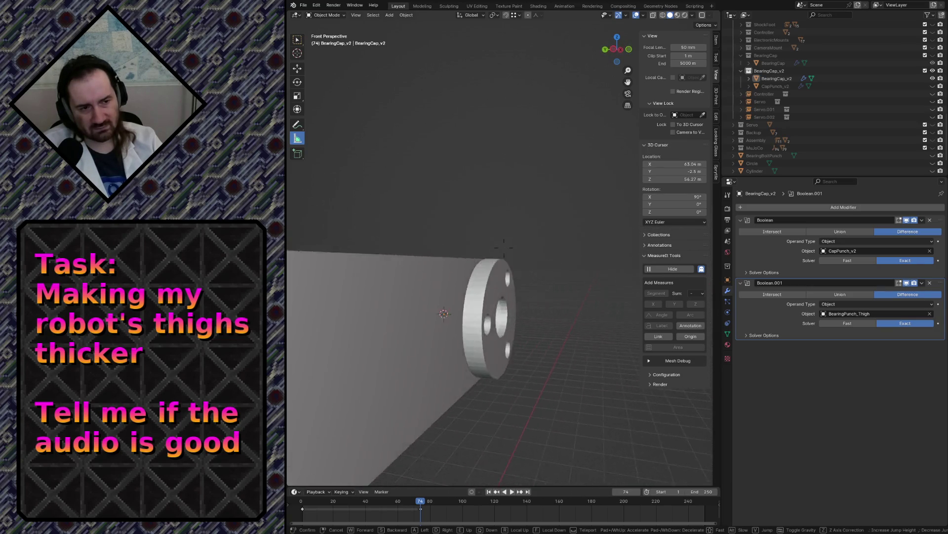
pyautogui.press('w')
pyautogui.press('s')
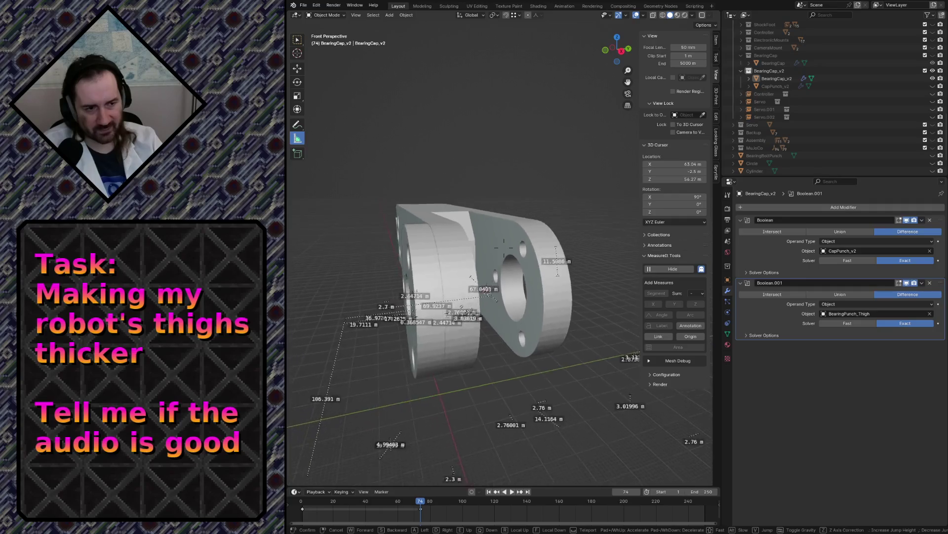
pyautogui.press('w')
pyautogui.press('s')
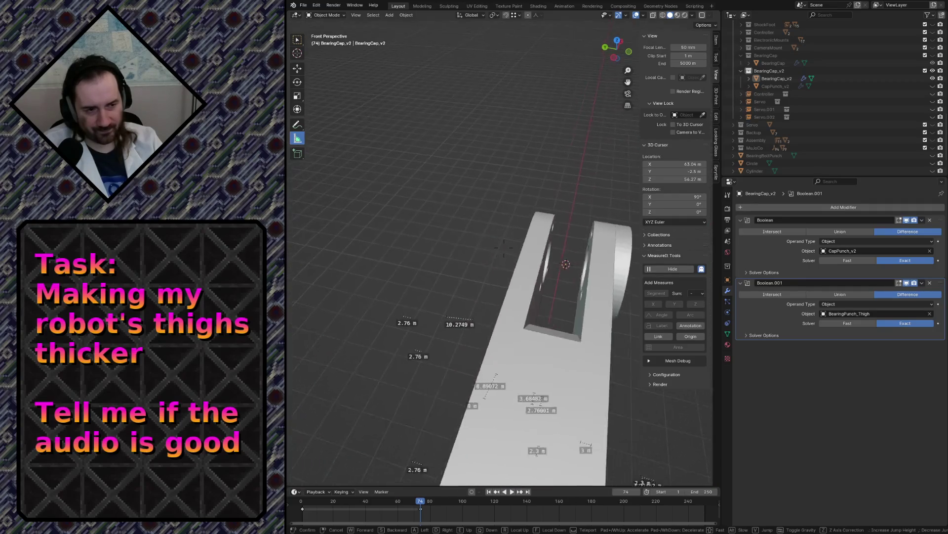
pyautogui.press('w')
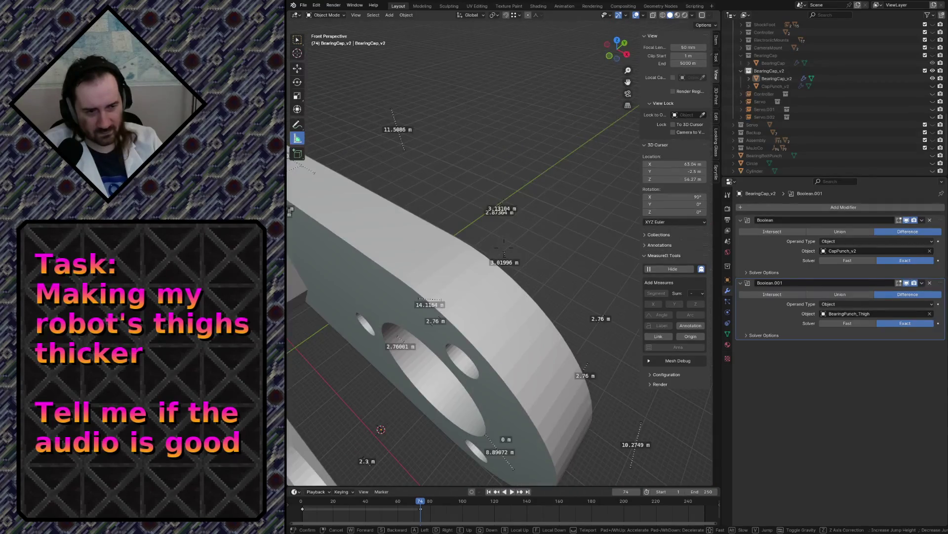
pyautogui.press('s')
pyautogui.press('w')
pyautogui.press('s')
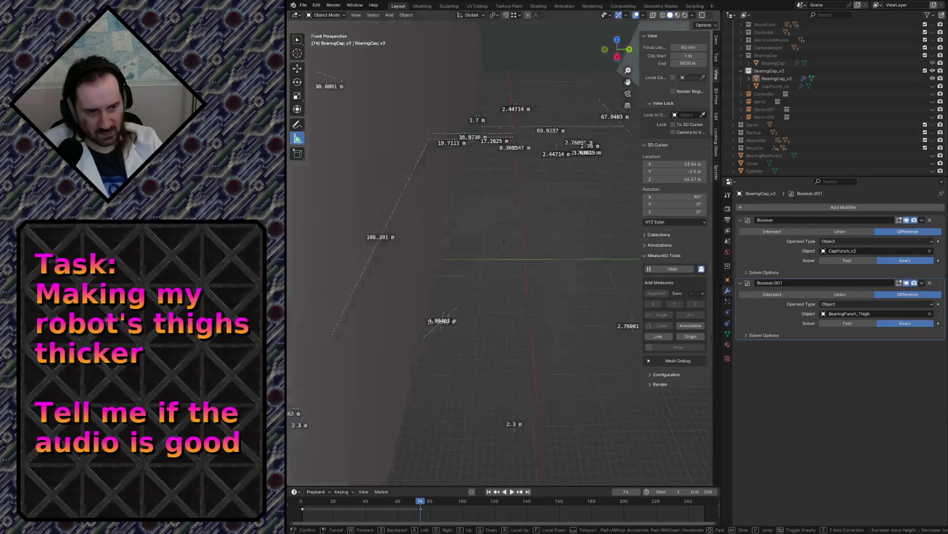
pyautogui.press('w')
pyautogui.press('s')
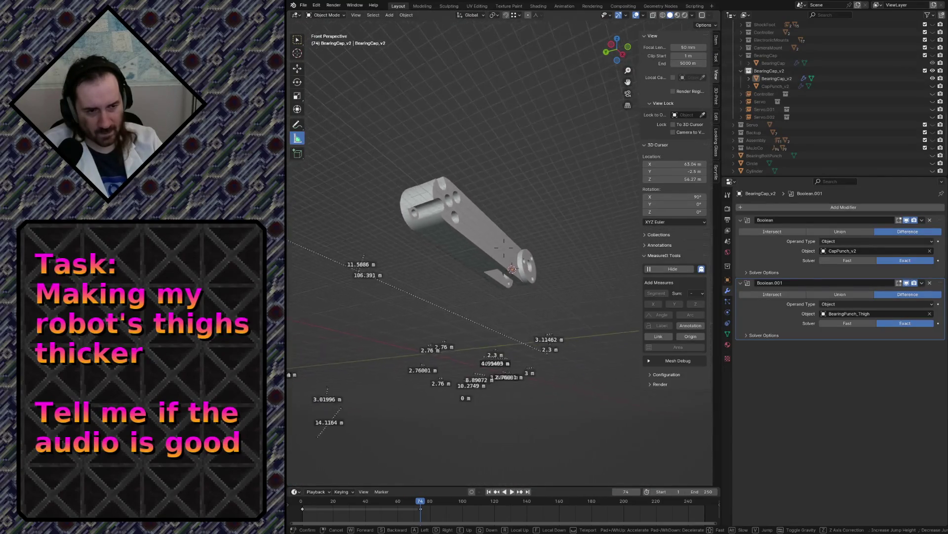
pyautogui.press('w')
pyautogui.press('Escape')
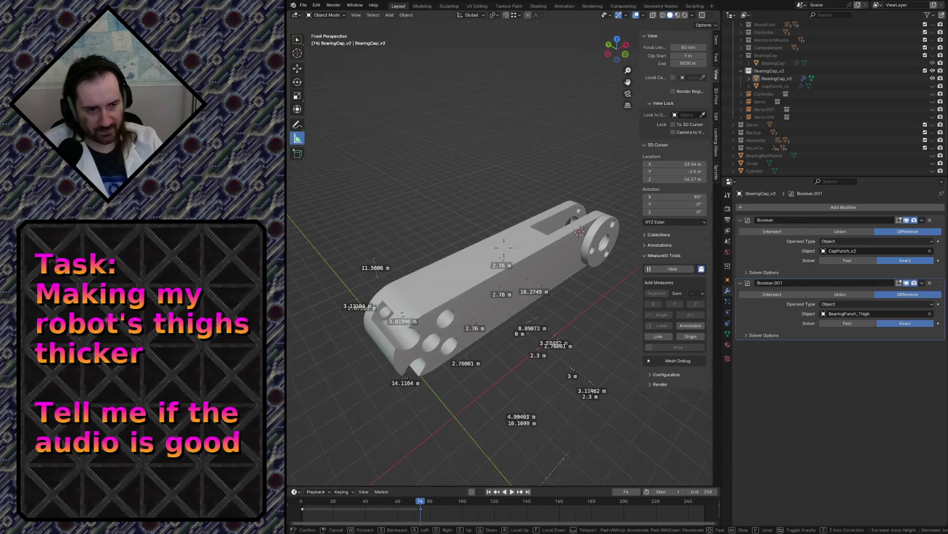
pyautogui.hotkey('ctrl', 's')
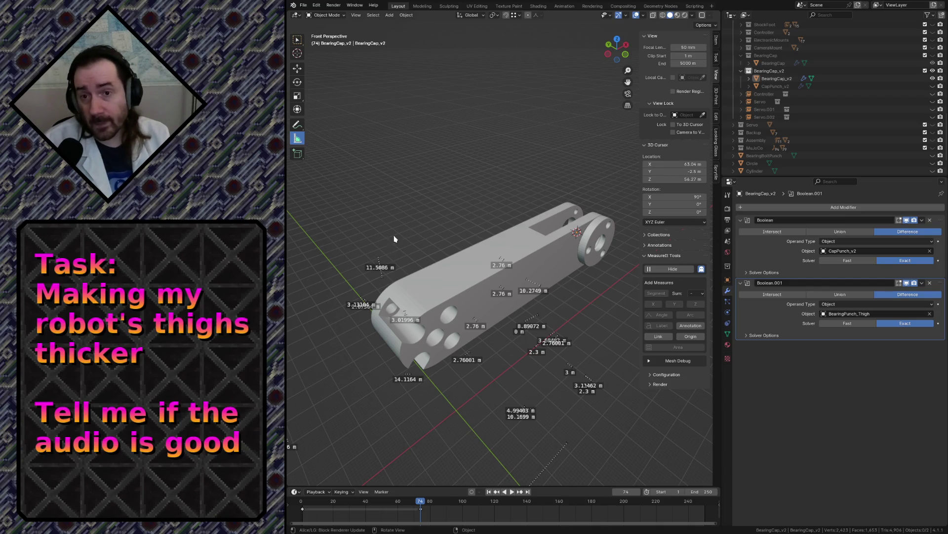
# - Fly back in to inspect the thigh's end cap up close
pyautogui.hotkey('shift', '`')
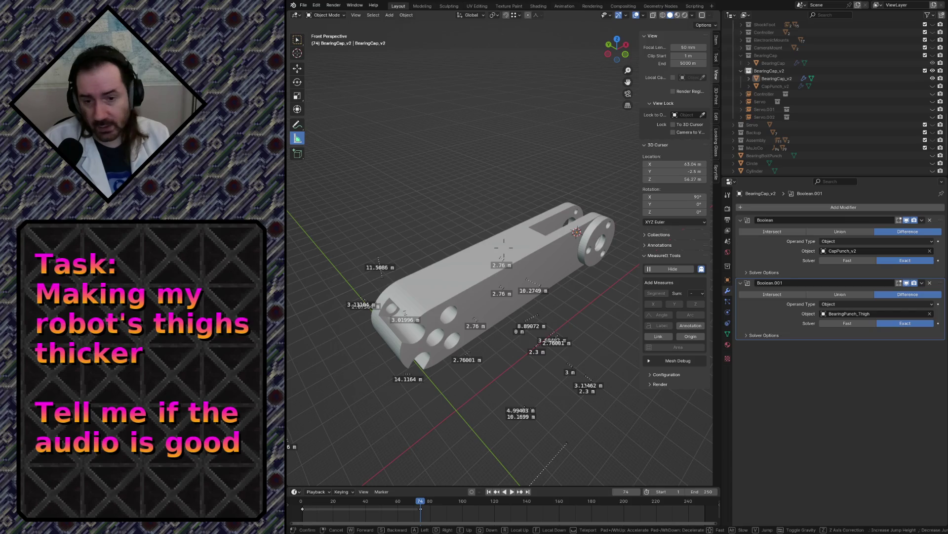
pyautogui.press('w')
pyautogui.press('s')
pyautogui.press('w')
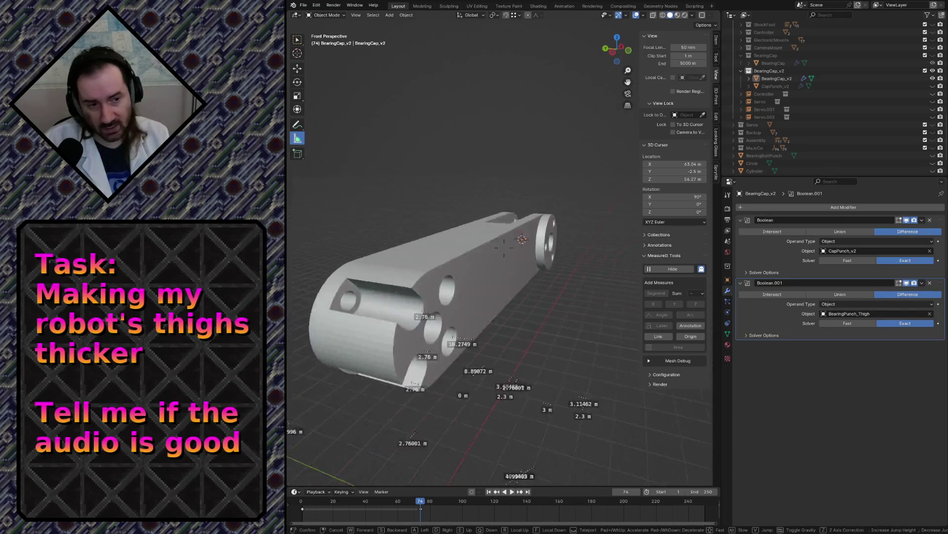
pyautogui.click(490, 244)
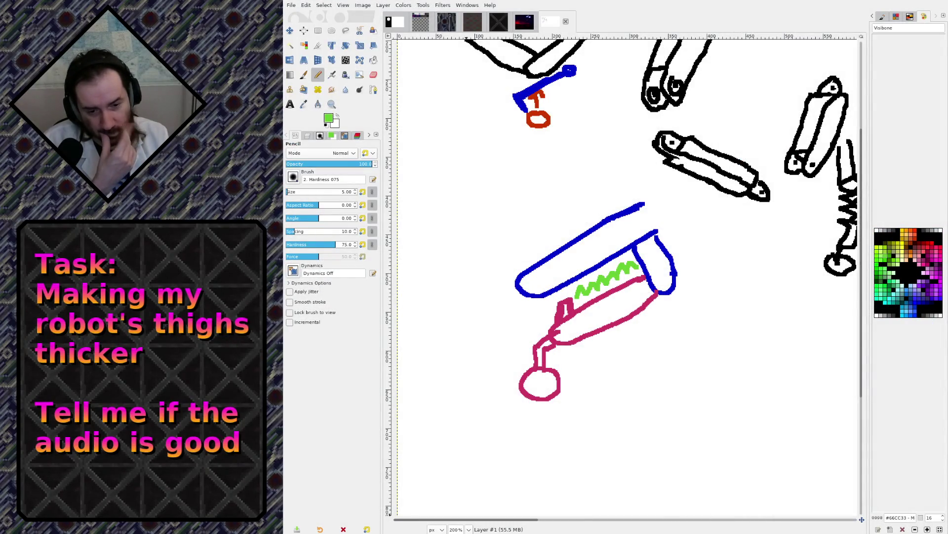
# - Scroll and pan the GIMP canvas over to the black-outlined robot leg part sketches
pyautogui.scroll(-3, 684, 297)
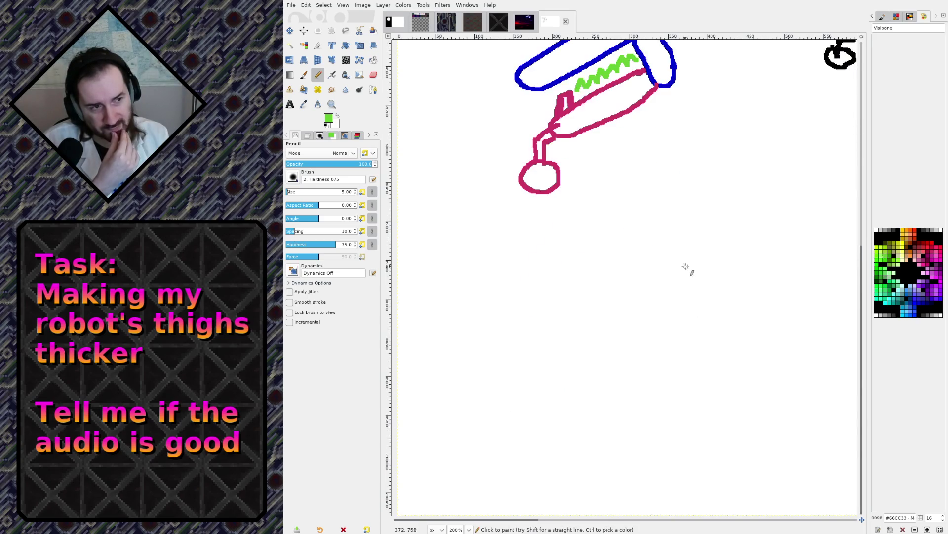
pyautogui.scroll(5, 684, 265)
pyautogui.scroll(-2, 684, 262)
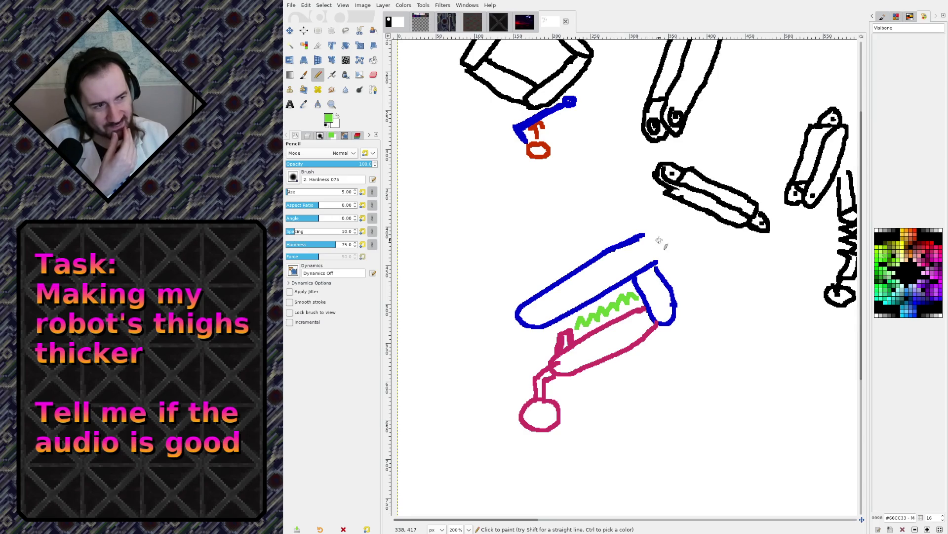
pyautogui.moveTo(732, 168)
pyautogui.keyDown('shift'); pyautogui.mouseDown(button='middle')
pyautogui.moveTo(676, 229)
pyautogui.moveTo(691, 205)
pyautogui.mouseUp(button='middle'); pyautogui.keyUp('shift')
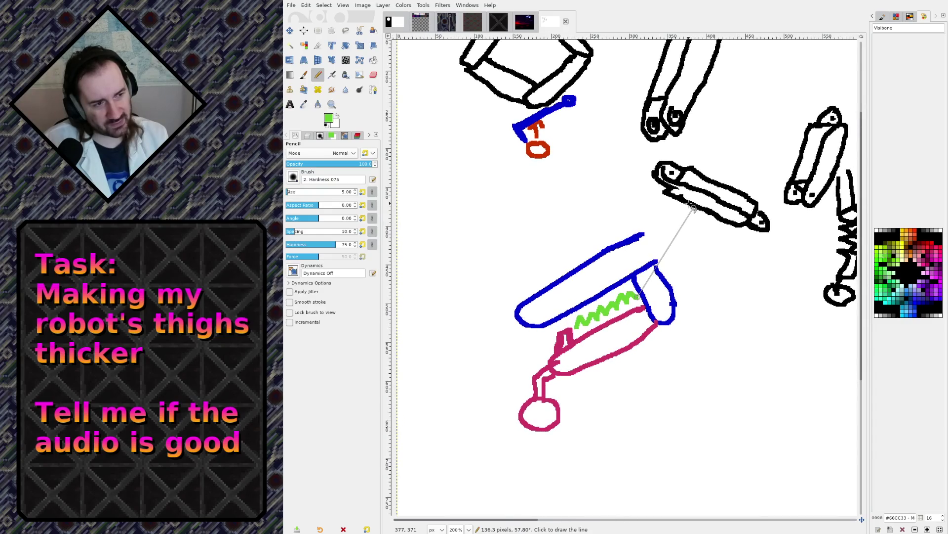
pyautogui.scroll(-2, 730, 384)
pyautogui.scroll(2, 755, 254)
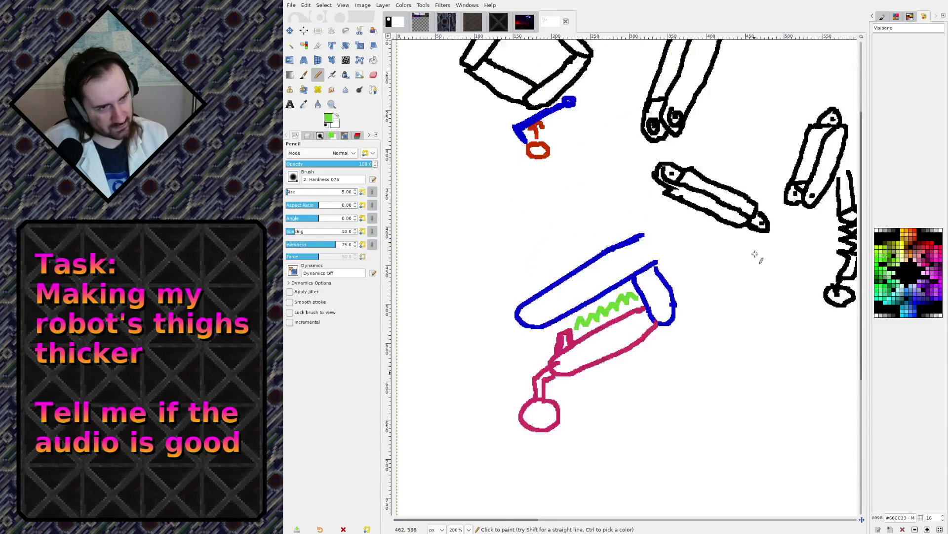
pyautogui.scroll(2, 753, 240)
pyautogui.hscroll(4, 736, 215)
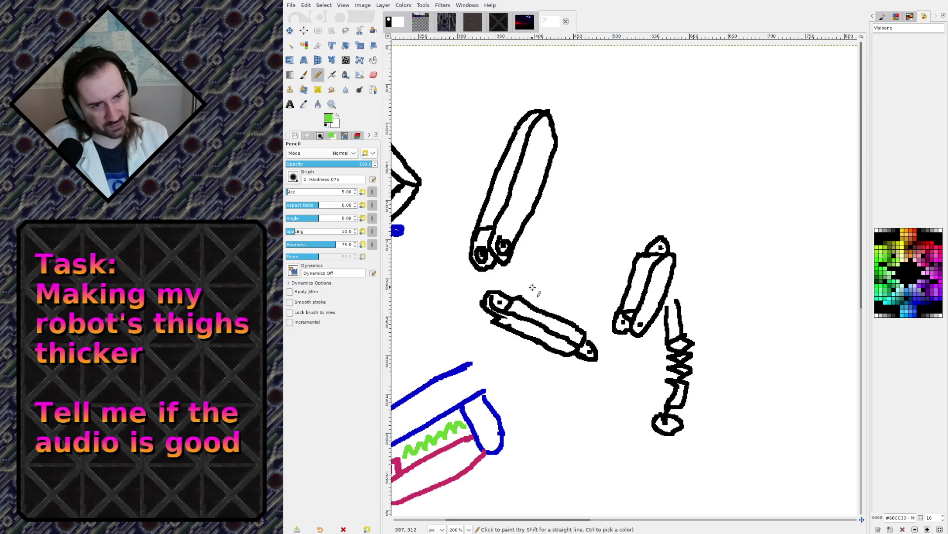
pyautogui.moveTo(532, 287)
pyautogui.mouseDown(button='middle')
pyautogui.moveTo(568, 263)
pyautogui.moveTo(652, 250)
pyautogui.mouseUp(button='middle')
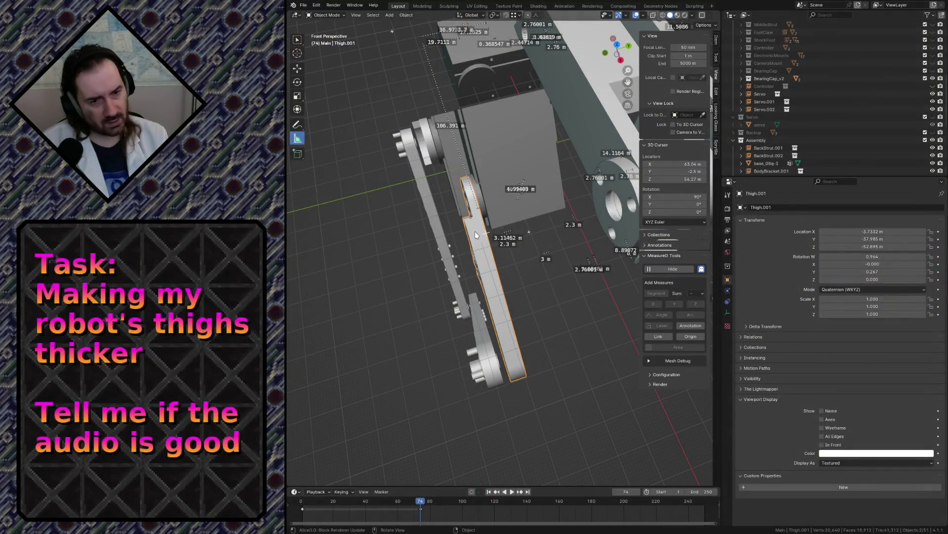
# - Frame Thigh.001 in top view and check the Shin1.001, Thigh_v3 and Thigh.001 parts
pyautogui.press('shift+KP_7')
pyautogui.press('KP_Decimal')
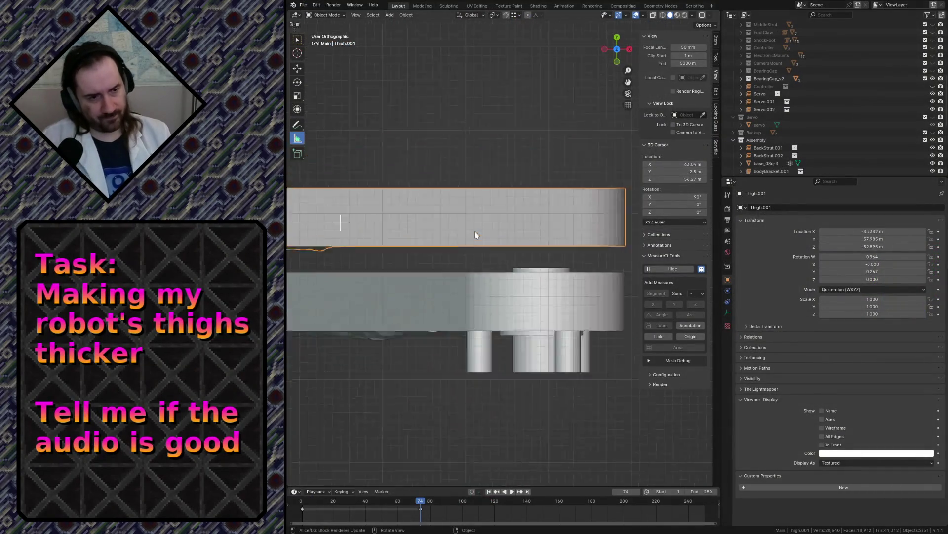
pyautogui.press('KP_7')
pyautogui.scroll(-6, 469, 207)
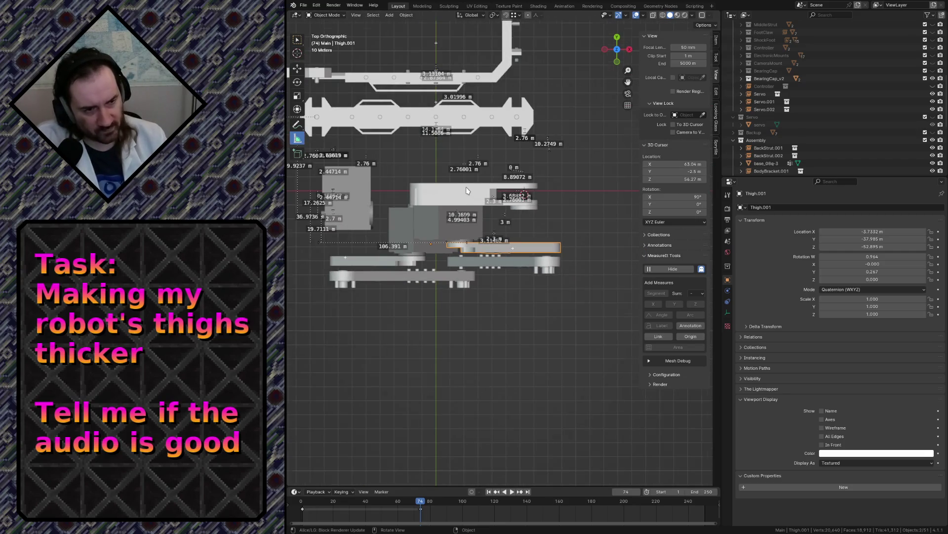
pyautogui.scroll(2, 466, 191)
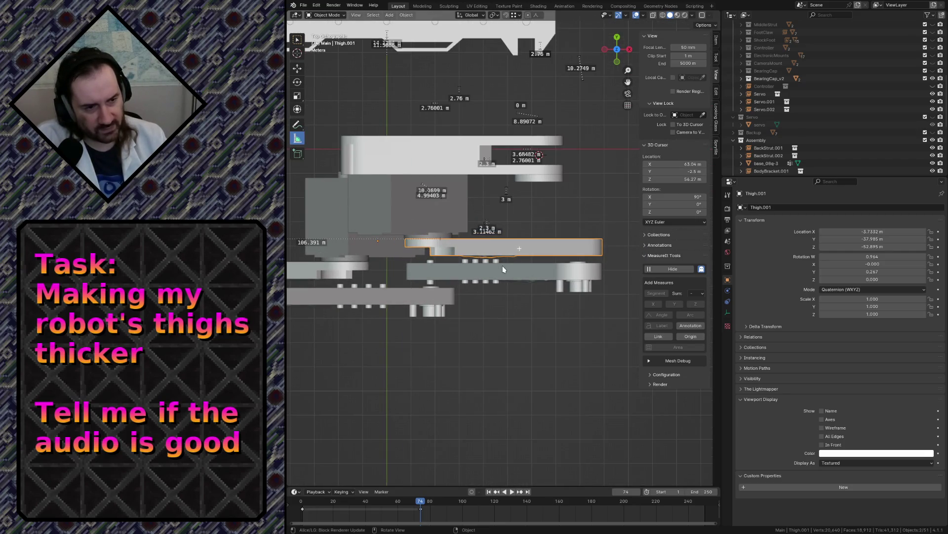
pyautogui.click(502, 268)
pyautogui.scroll(-4, 500, 269)
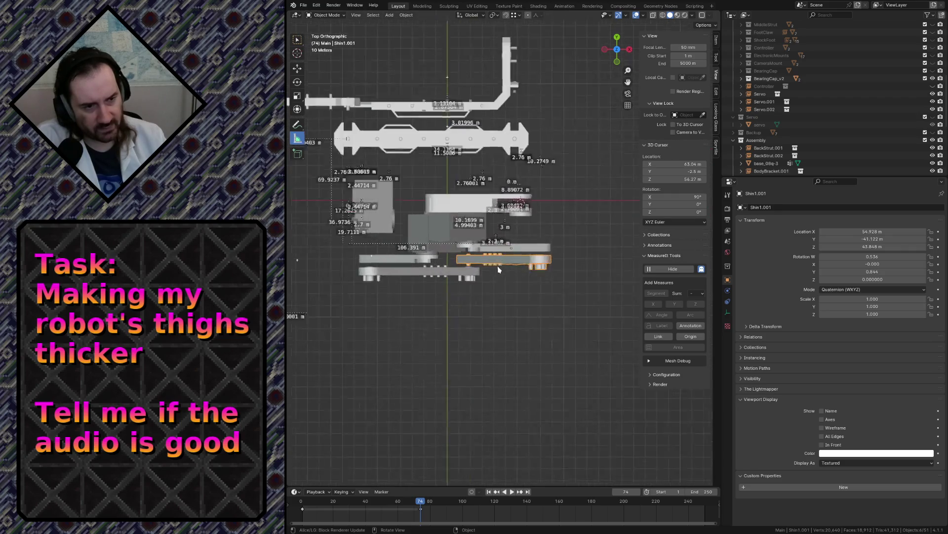
pyautogui.scroll(2, 498, 269)
pyautogui.click(432, 191)
pyautogui.scroll(2, 428, 191)
pyautogui.scroll(-1, 427, 193)
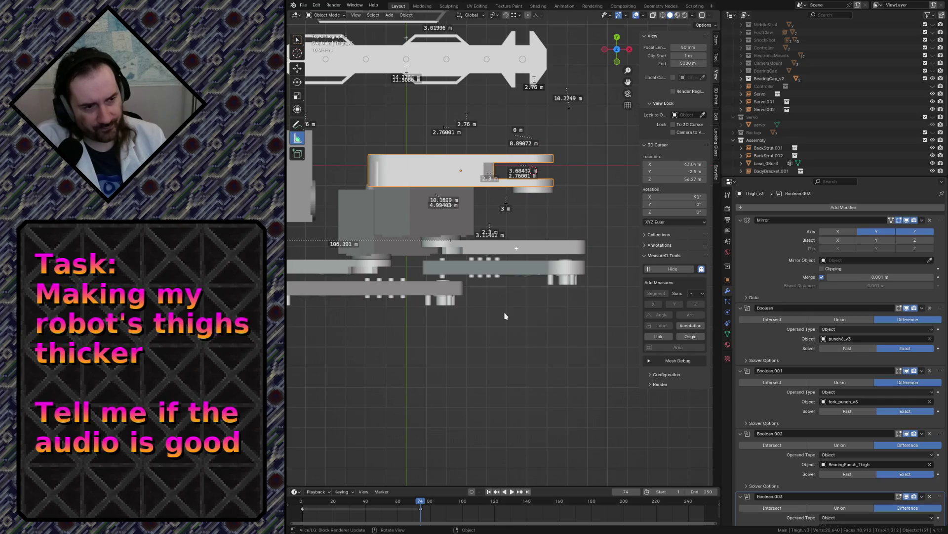
pyautogui.click(477, 247)
pyautogui.click(437, 177)
# - Clear the selection and make Assembly the active collection in the Outliner
pyautogui.click(517, 330)
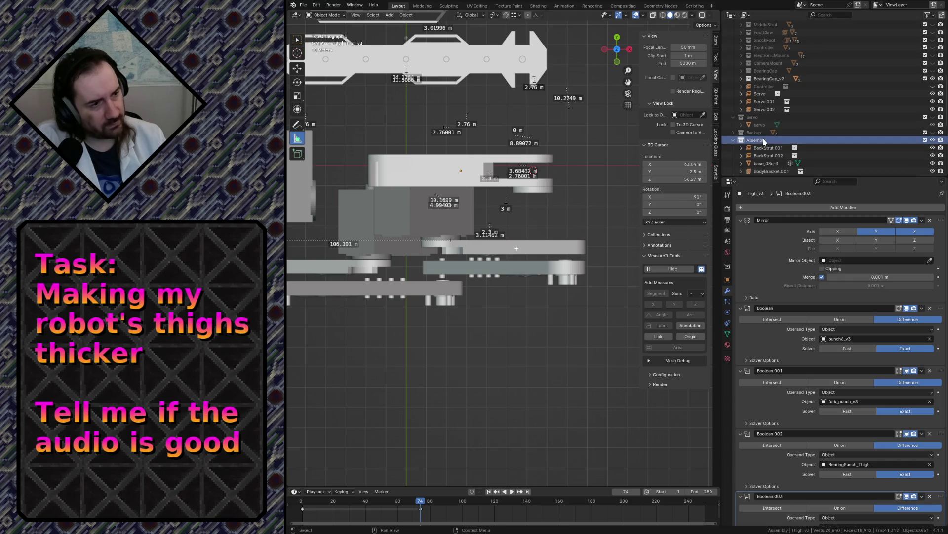
pyautogui.click(467, 171)
pyautogui.click(489, 301)
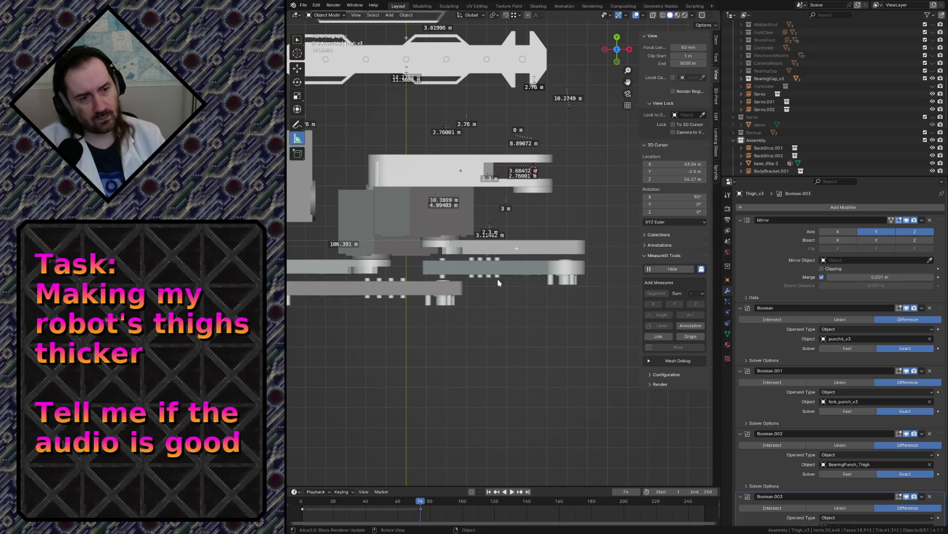
pyautogui.click(763, 140)
pyautogui.hotkey('shift', 'a')
# - Add a Thigh v3 collection instance, check its contents in the Outliner, and start moving it
pyautogui.click(548, 337)
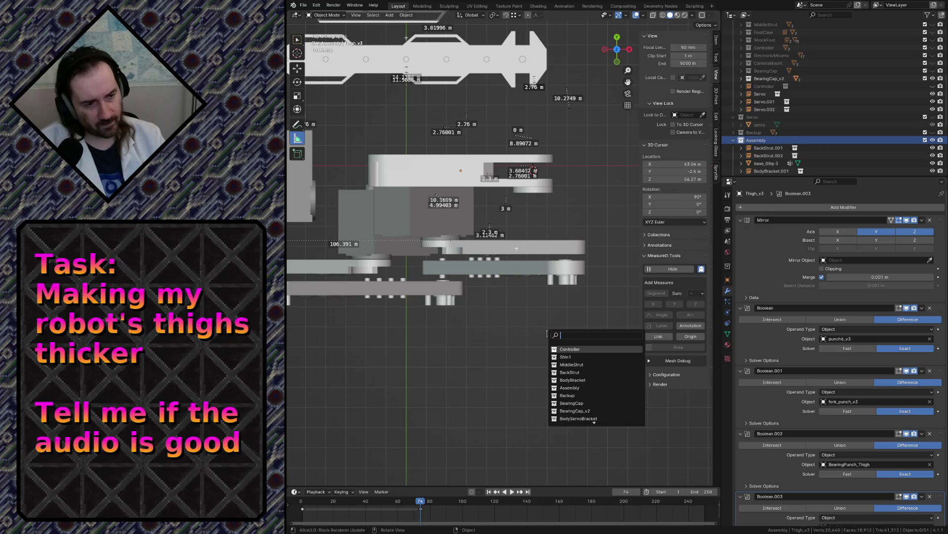
pyautogui.scroll(-5, 593, 395)
pyautogui.click(575, 365)
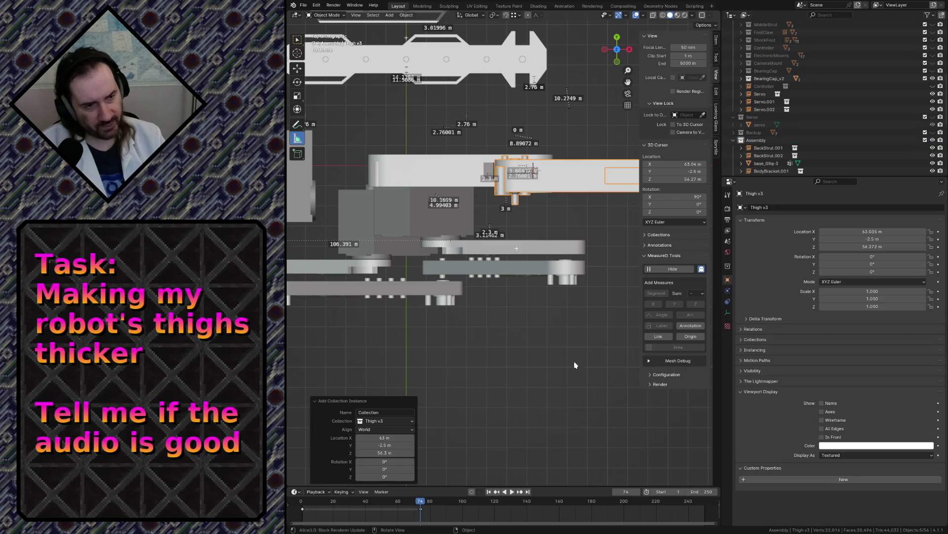
pyautogui.scroll(10, 818, 83)
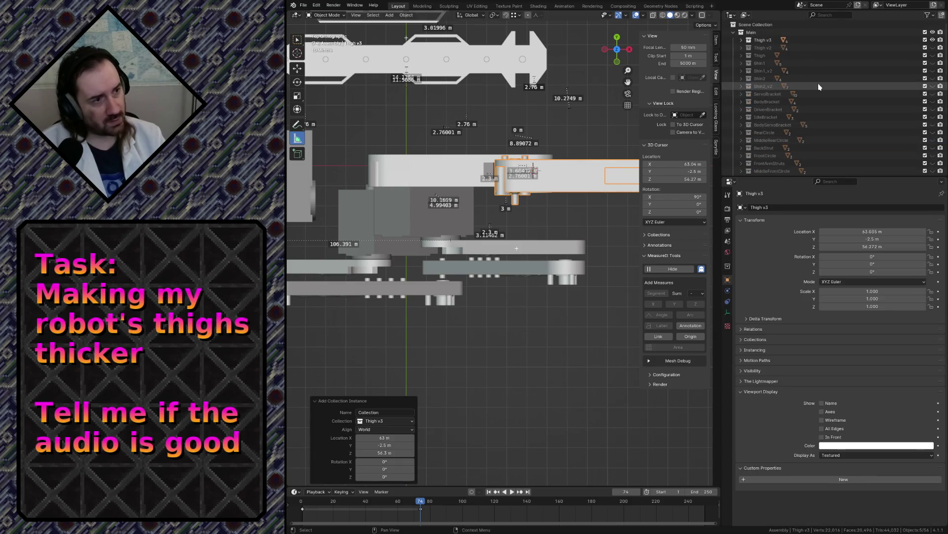
pyautogui.click(741, 39)
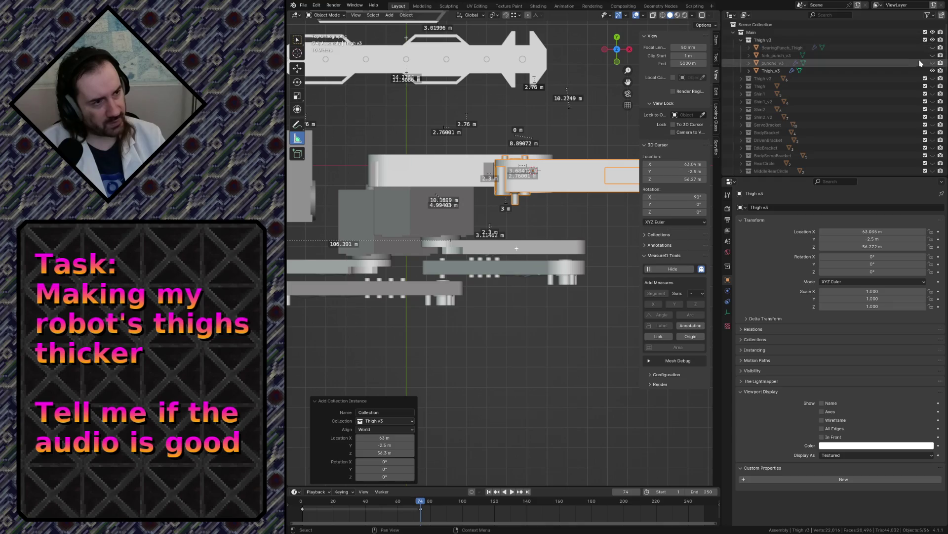
pyautogui.click(741, 39)
pyautogui.press('g')
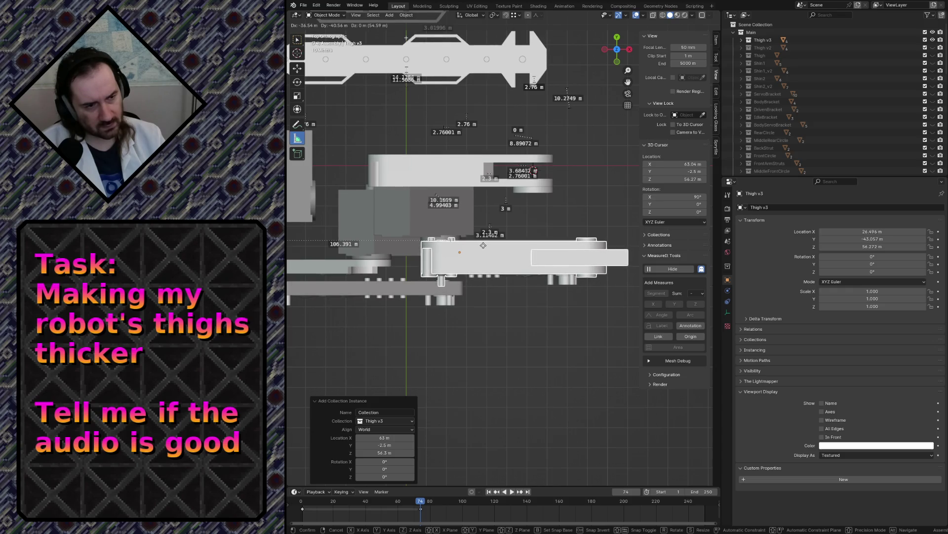
# - Place the thigh instance beside the lower leg, then move it down in front view
pyautogui.click(483, 245)
pyautogui.press('KP_1')
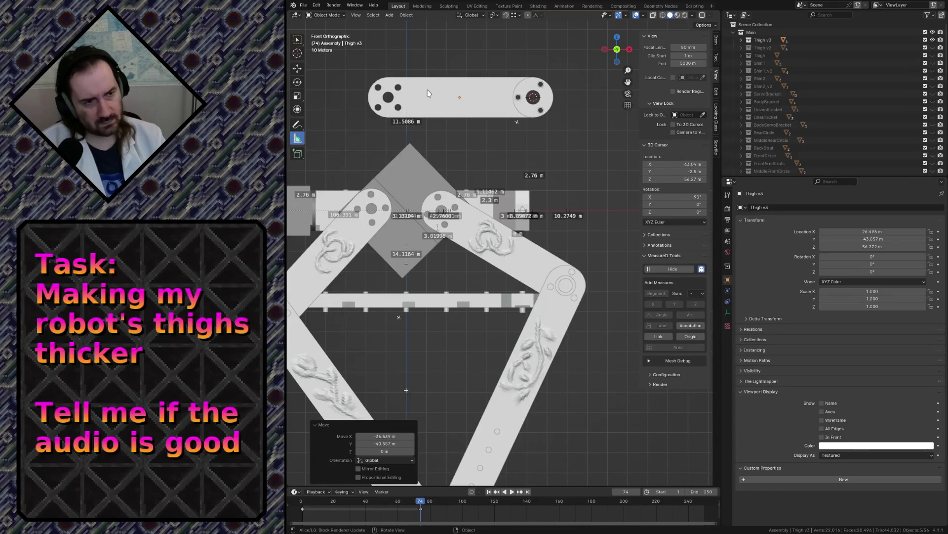
pyautogui.scroll(-3, 428, 94)
pyautogui.scroll(2, 428, 94)
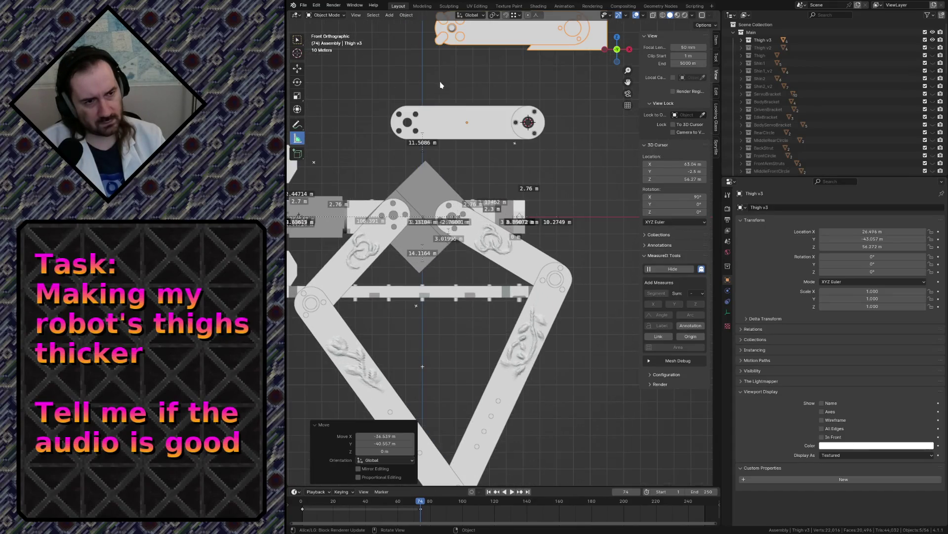
pyautogui.scroll(-1, 461, 57)
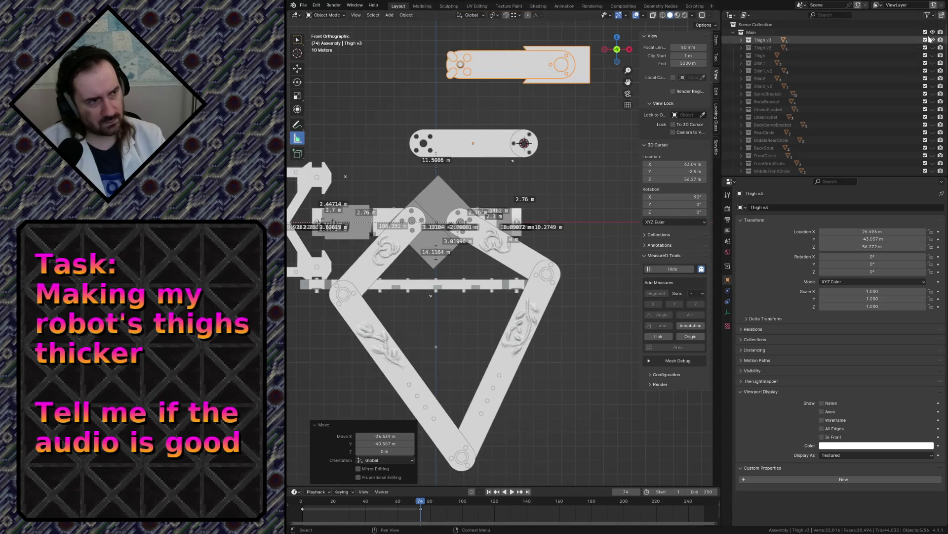
pyautogui.press('g')
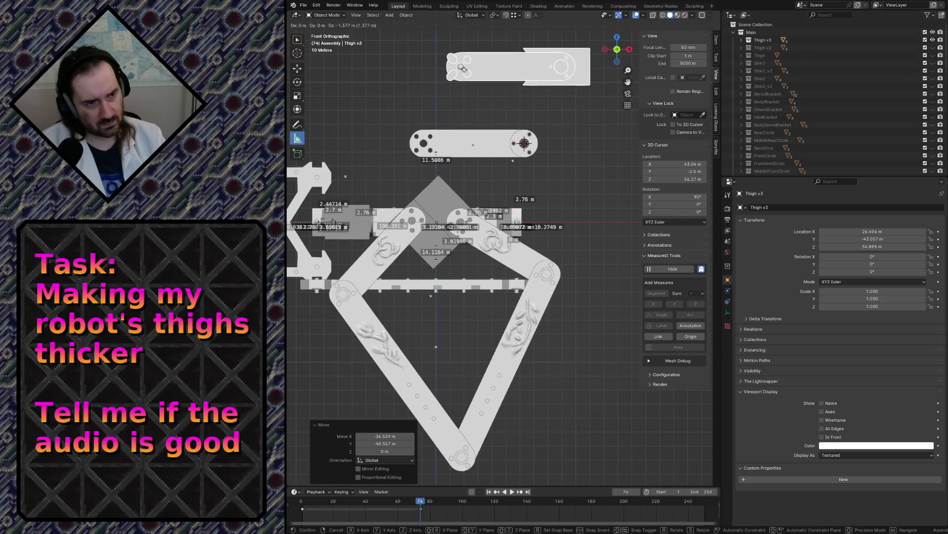
pyautogui.click(463, 222)
# - Rotate the thigh about 36°, shift it up-left, then ease the rotation back slightly
pyautogui.scroll(6, 442, 136)
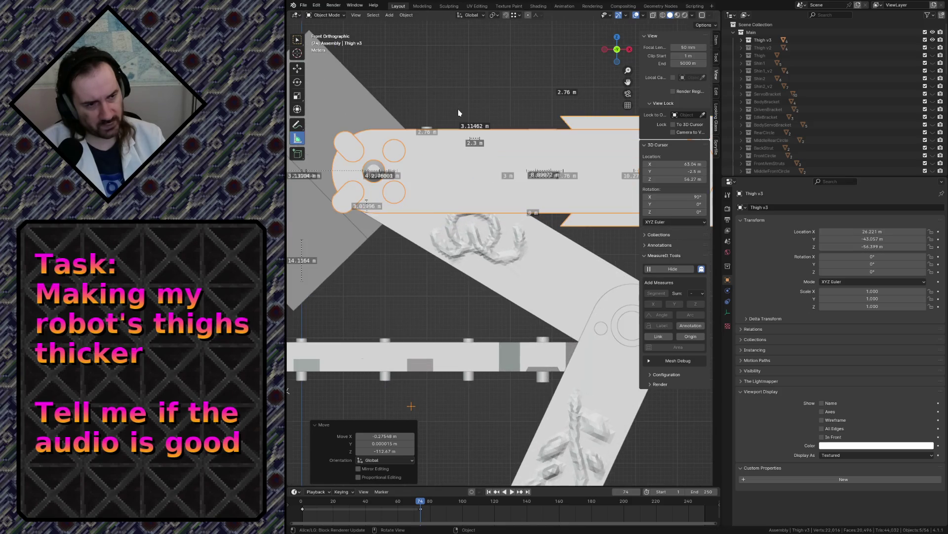
pyautogui.press('r')
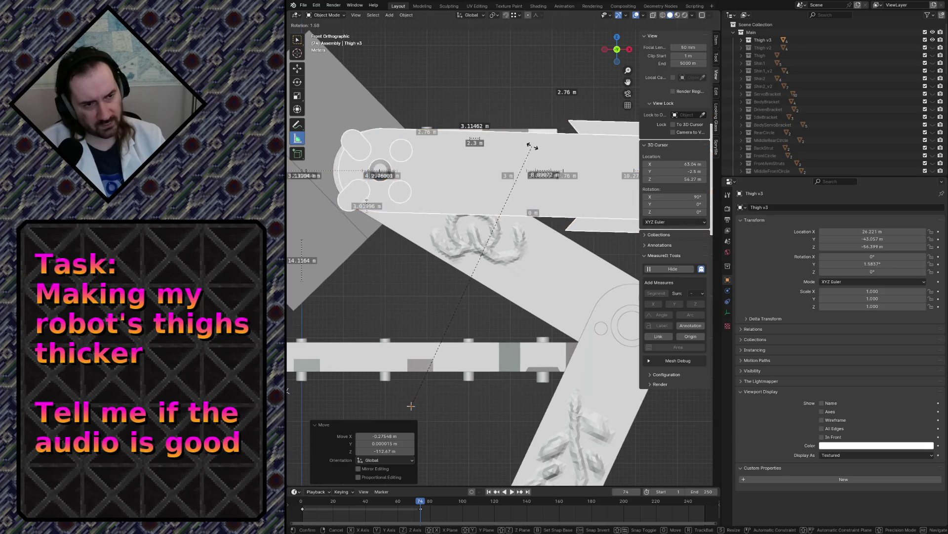
pyautogui.click(574, 292)
pyautogui.press('g')
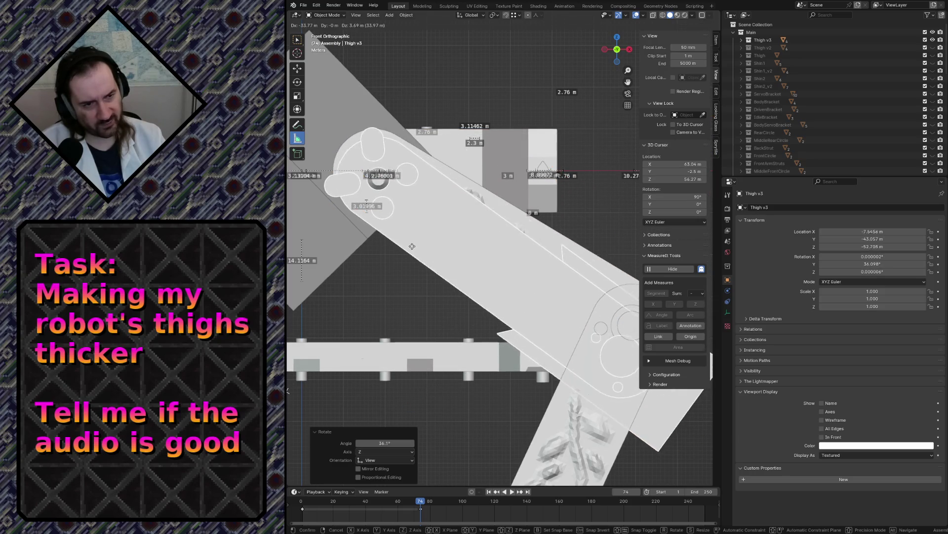
pyautogui.click(427, 220)
pyautogui.press('r')
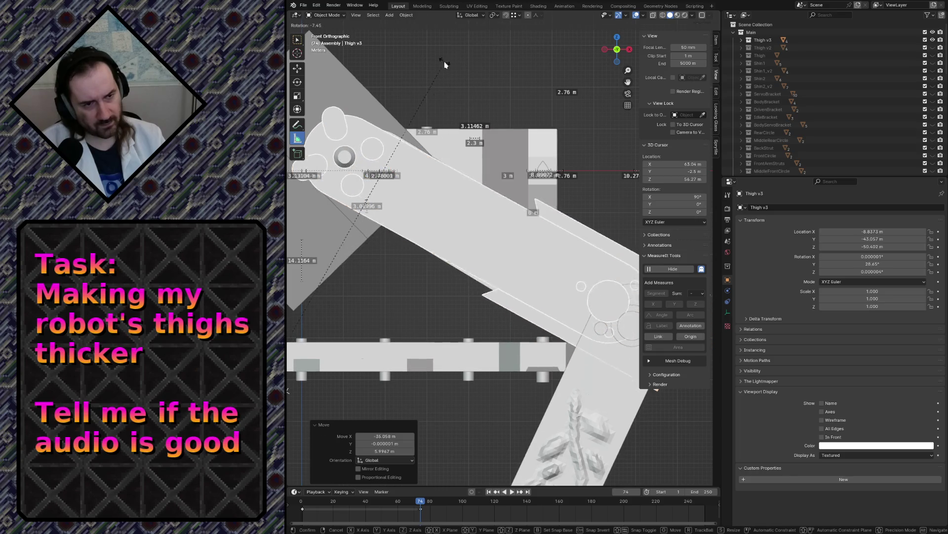
pyautogui.click(395, 148)
# - Move Thigh v3 onto the upper right joint at X -1.4412 m, Z -53.723 m
pyautogui.press('g')
pyautogui.click(419, 178)
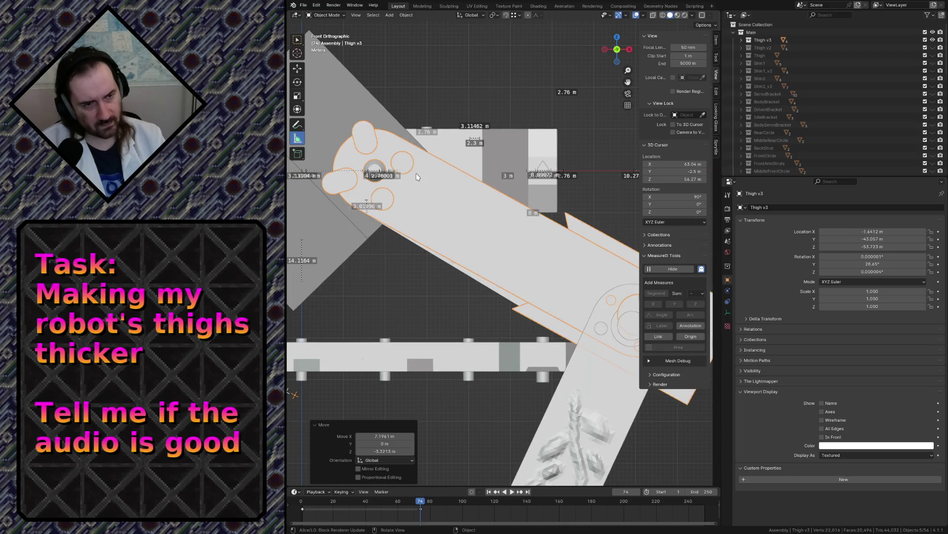
pyautogui.scroll(-5, 416, 178)
pyautogui.scroll(4, 415, 178)
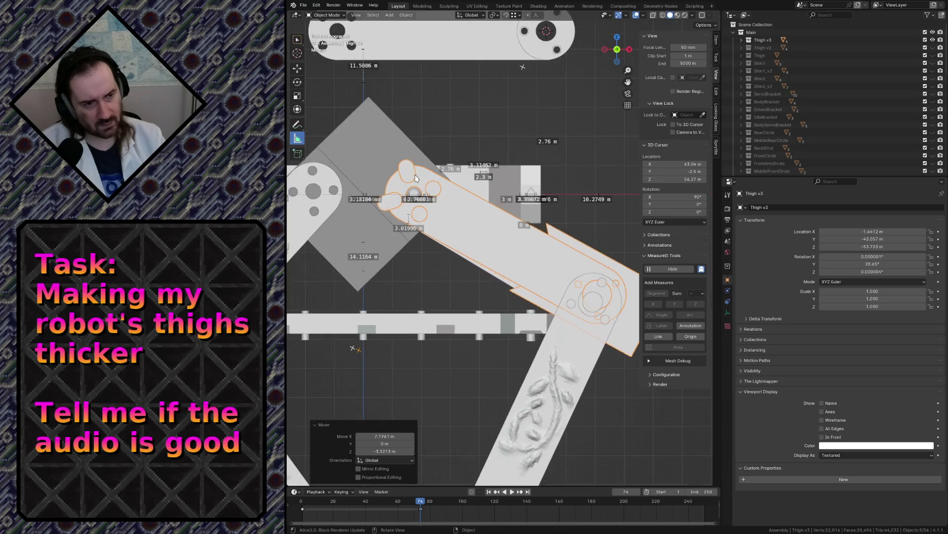
pyautogui.scroll(-4, 415, 178)
pyautogui.scroll(3, 415, 178)
pyautogui.scroll(-3, 415, 178)
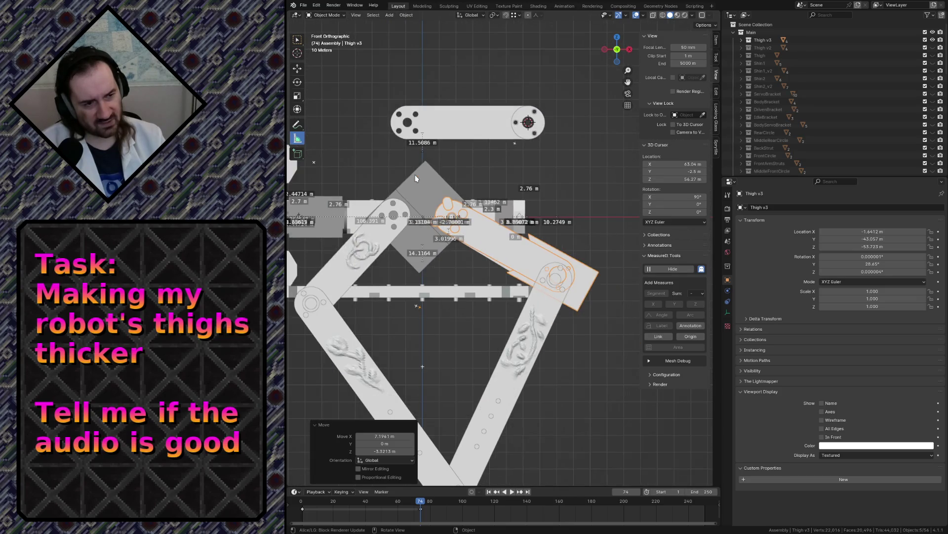
pyautogui.scroll(2, 415, 178)
# - Duplicate Thigh v3 in place, rotate the copy 117° and move it left
pyautogui.hotkey('shift', 'd')
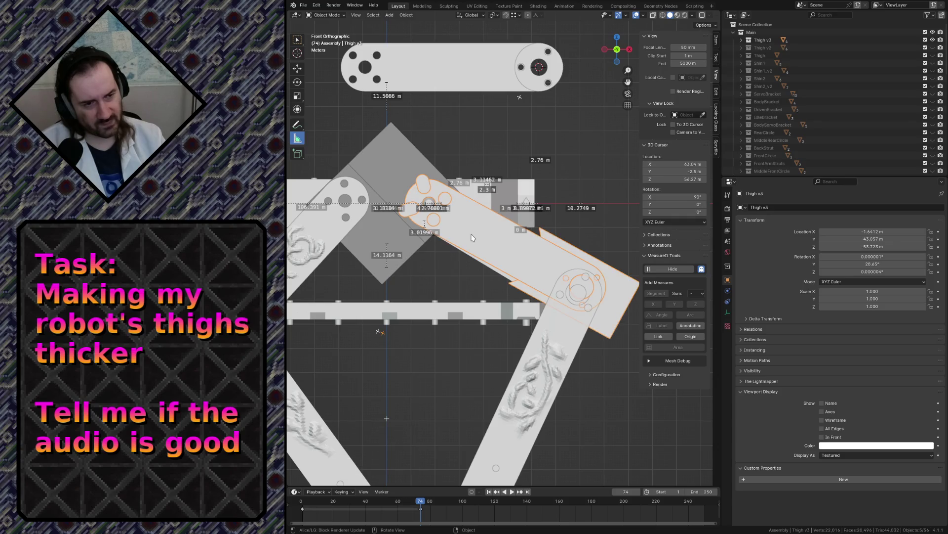
pyautogui.rightClick(469, 236)
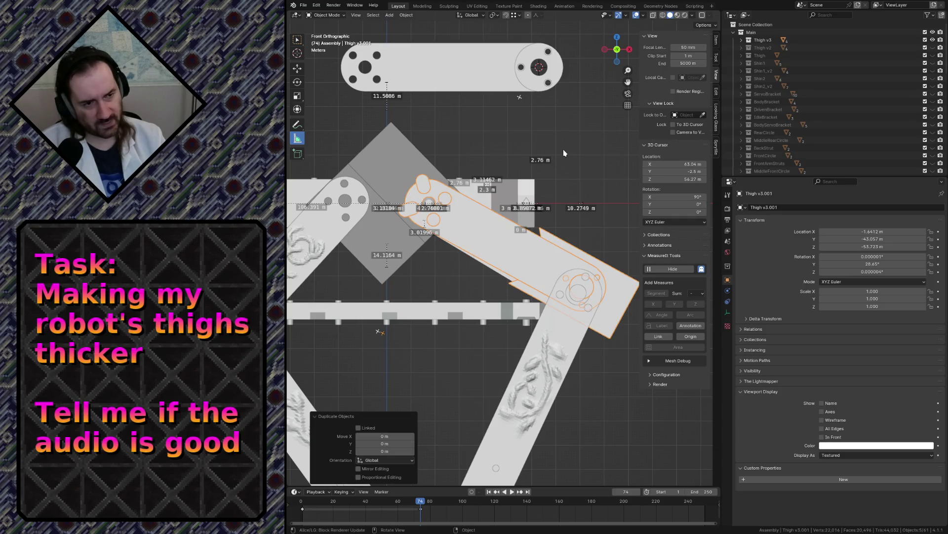
pyautogui.press('r')
pyautogui.click(415, 319)
pyautogui.press('g')
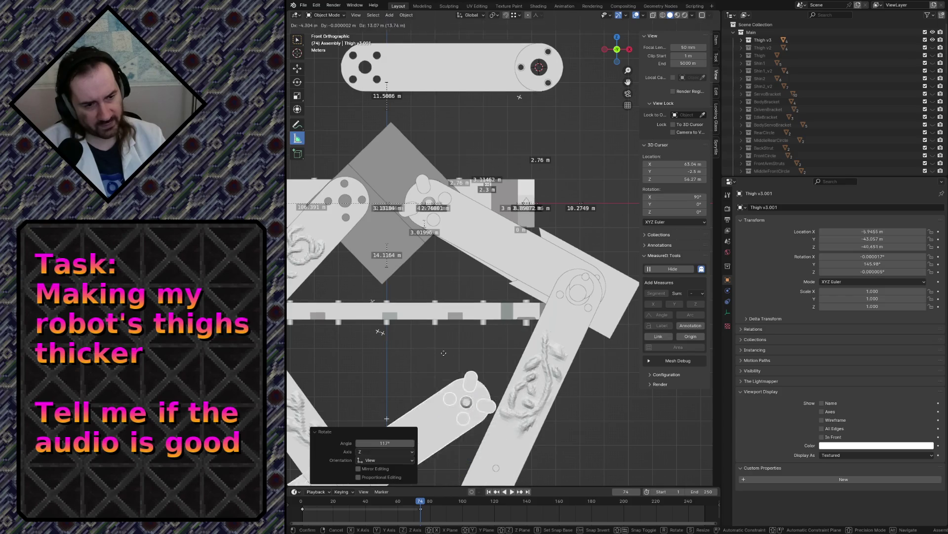
pyautogui.click(328, 169)
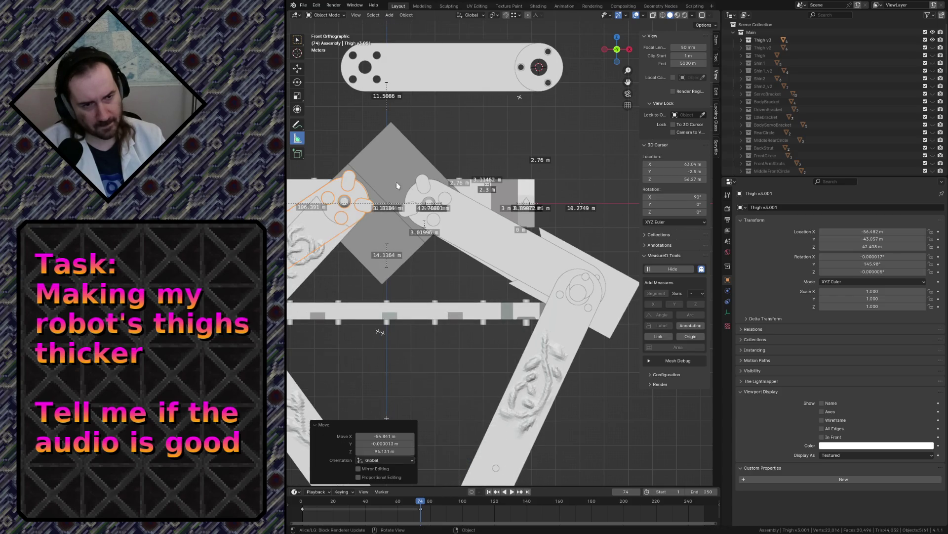
# - Rotate the duplicate a further -14.4° and place it at X -44.069 m, Z 31.499 m
pyautogui.scroll(-4, 396, 182)
pyautogui.press('r')
pyautogui.click(454, 167)
pyautogui.press('g')
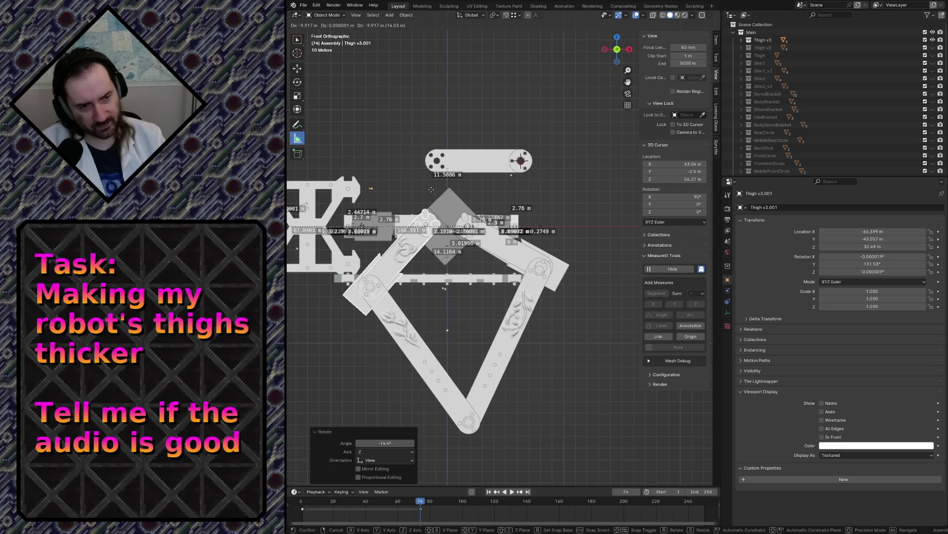
pyautogui.click(432, 190)
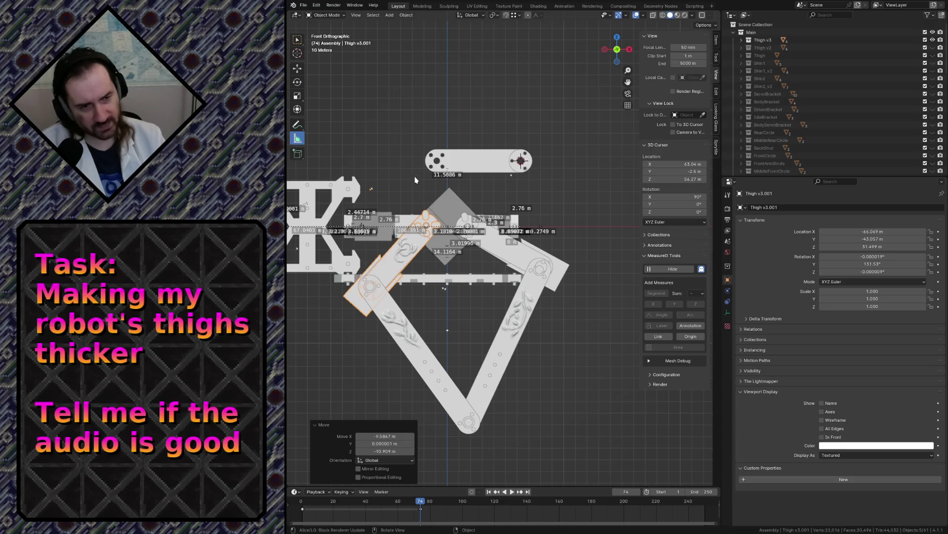
pyautogui.click(369, 125)
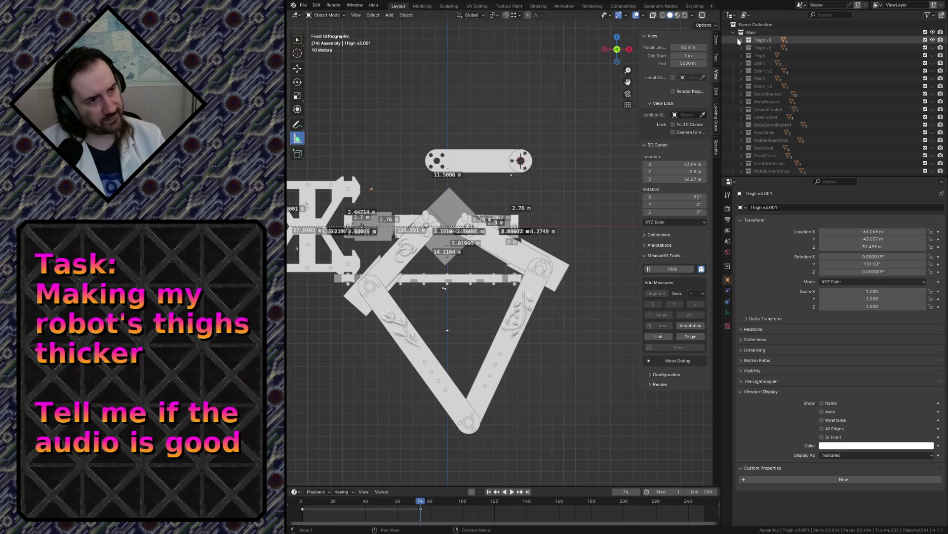
pyautogui.click(741, 39)
# - Select Thigh_v3 and frame it in top view
pyautogui.click(792, 70)
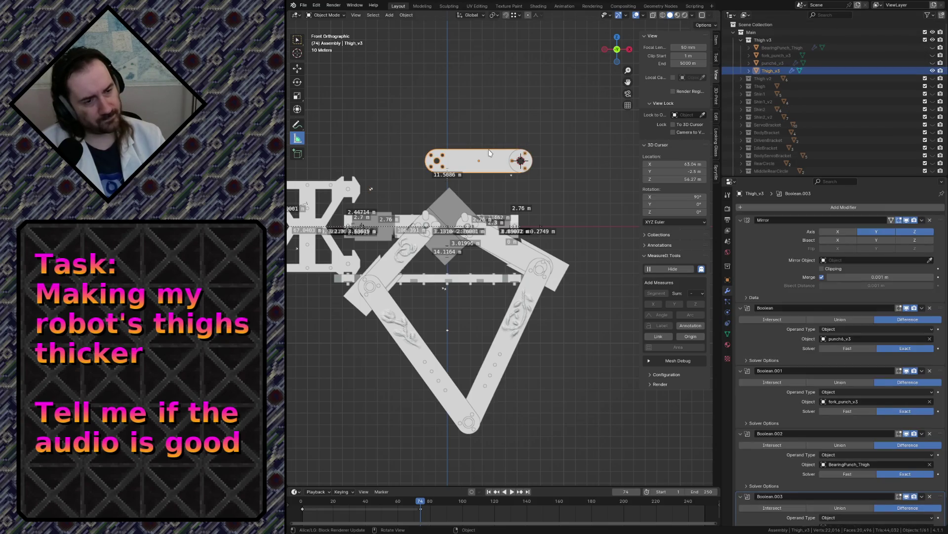
pyautogui.press('KP_7')
pyautogui.press('KP_Decimal')
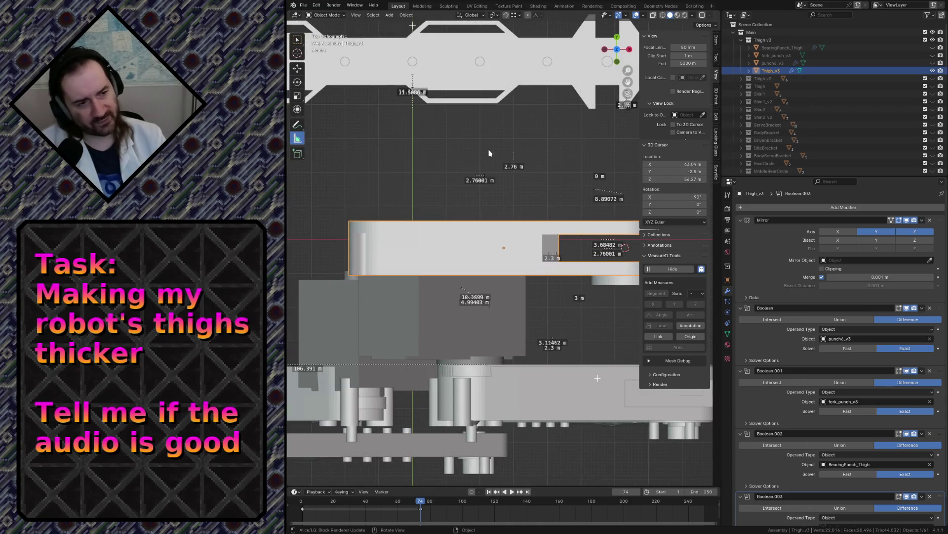
pyautogui.scroll(-2, 489, 154)
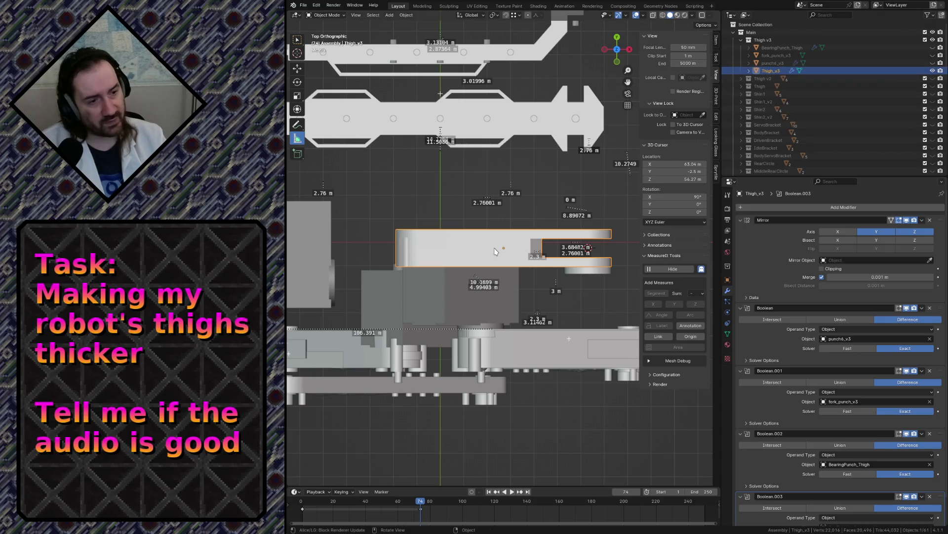
pyautogui.press('Tab')
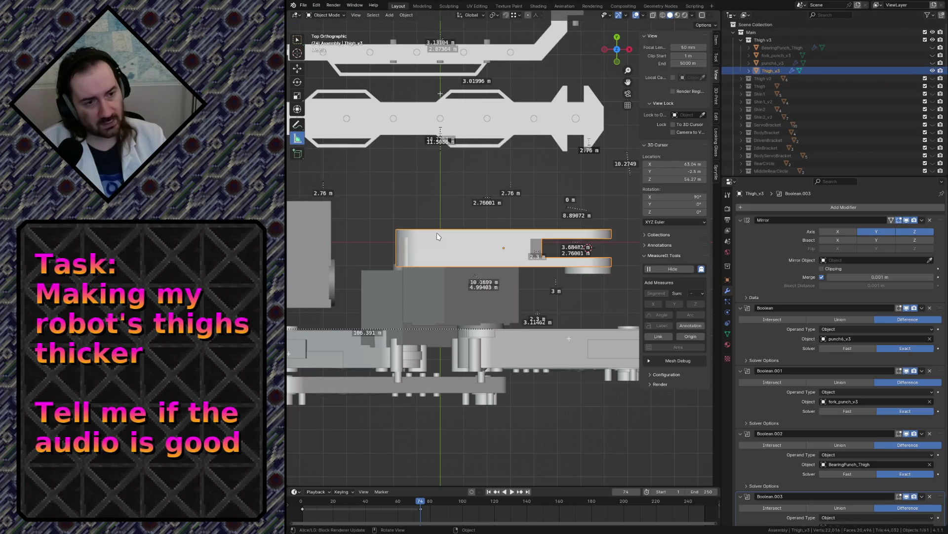
pyautogui.press('Tab')
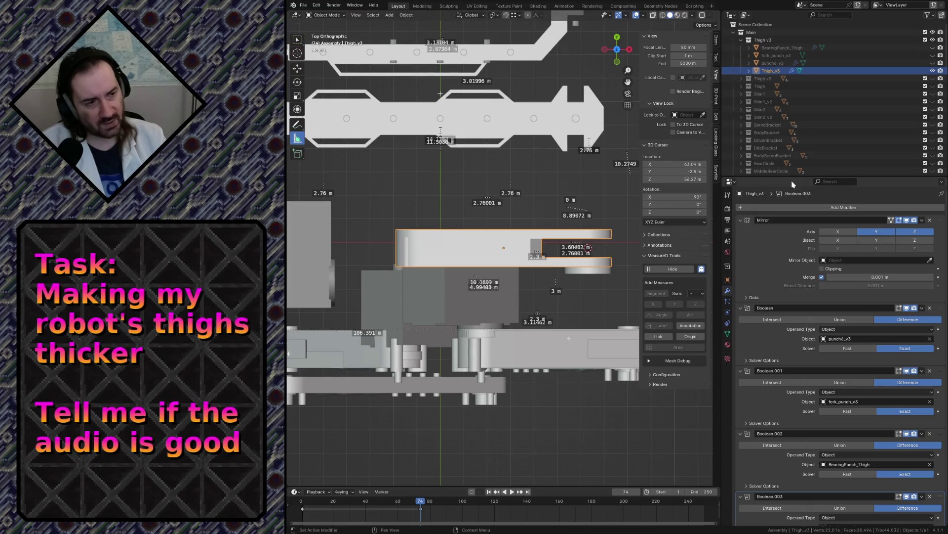
pyautogui.scroll(-8, 852, 114)
pyautogui.scroll(2, 914, 102)
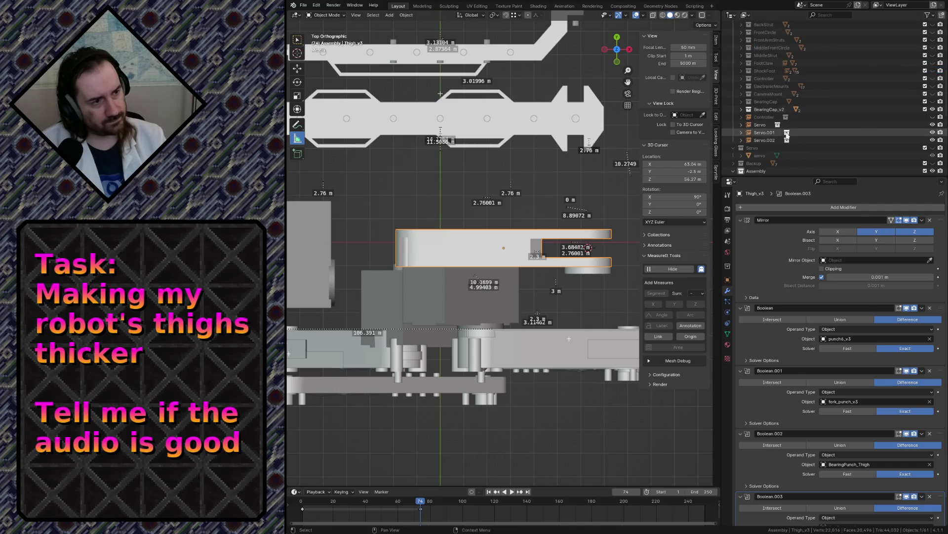
# - Move Controller, Servo, Servo.001 and Servo.002 into the Assembly collection and hide Assembly
pyautogui.click(760, 125)
pyautogui.keyDown('shift'); pyautogui.click(764, 140); pyautogui.keyUp('shift')
pyautogui.click(764, 117)
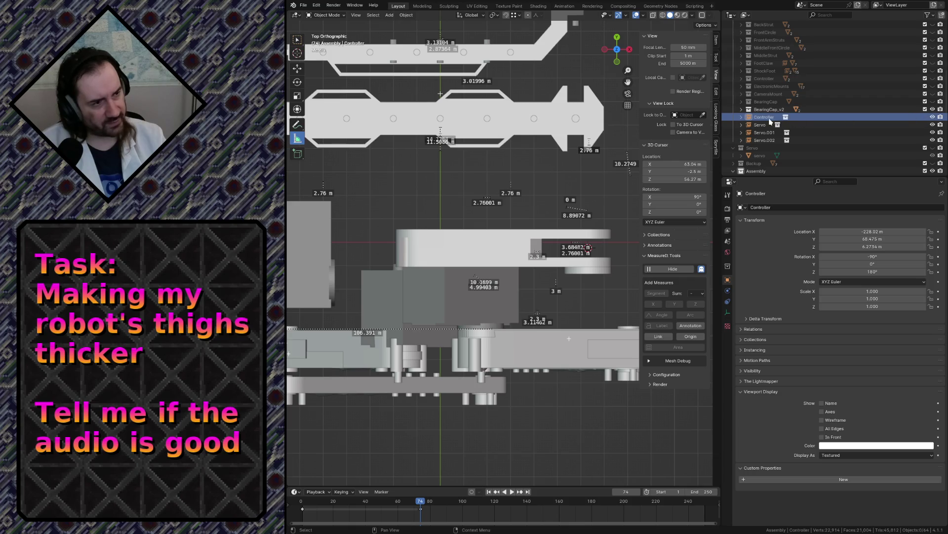
pyautogui.keyDown('shift'); pyautogui.click(764, 140); pyautogui.keyUp('shift')
pyautogui.moveTo(764, 141)
pyautogui.mouseDown()
pyautogui.moveTo(780, 130)
pyautogui.moveTo(747, 109)
pyautogui.mouseUp()
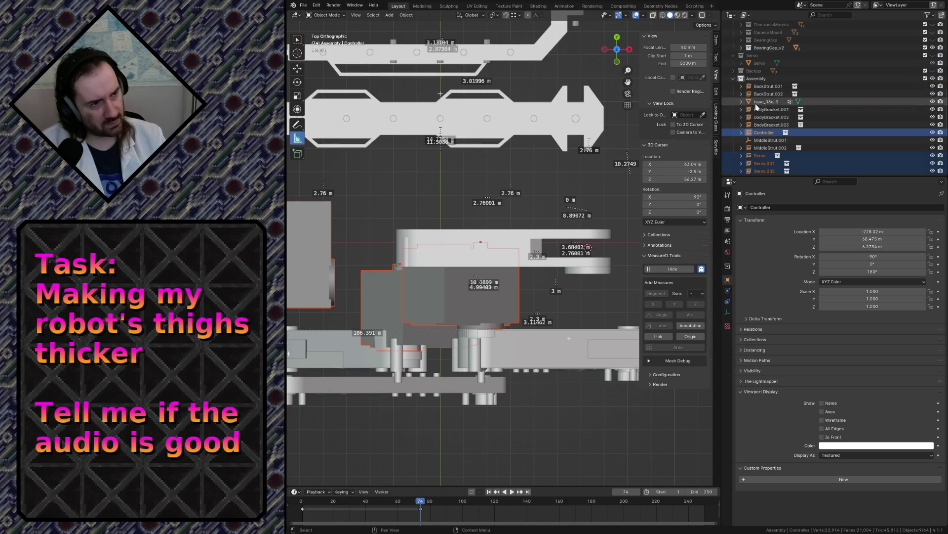
pyautogui.click(932, 78)
pyautogui.click(500, 239)
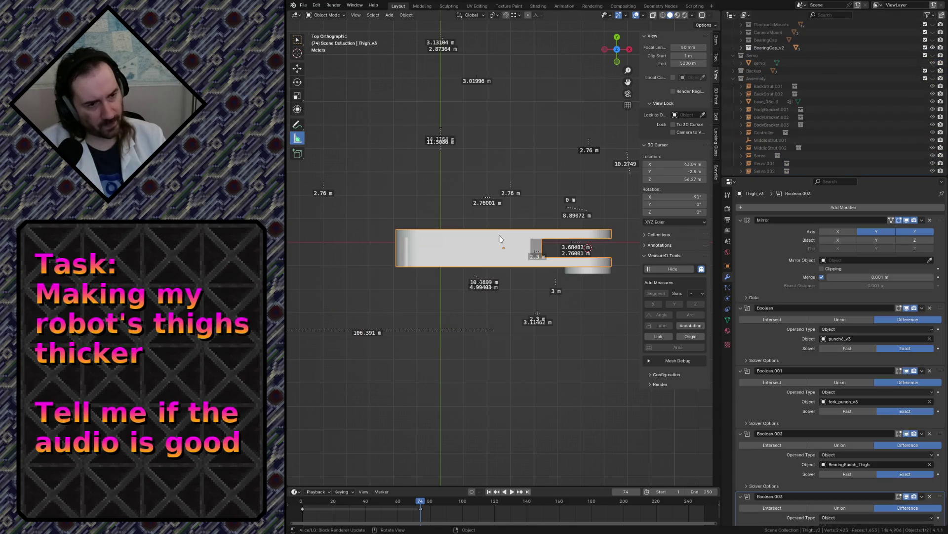
# - Enter Edit Mode on Thigh_v3, save robot.blend, and compare it against Shin1_v2's visibility
pyautogui.press('Tab')
pyautogui.hotkey('ctrl', 's')
pyautogui.scroll(5, 816, 114)
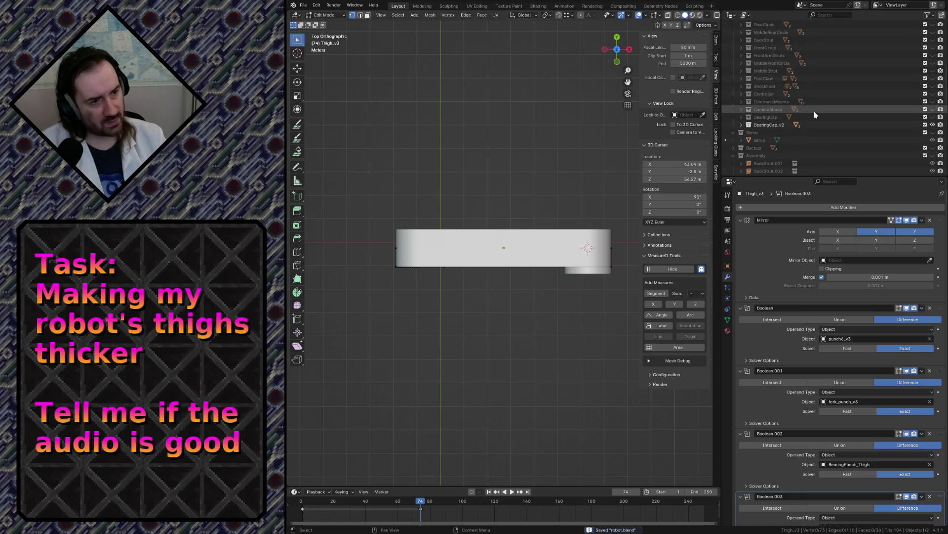
pyautogui.scroll(6, 815, 115)
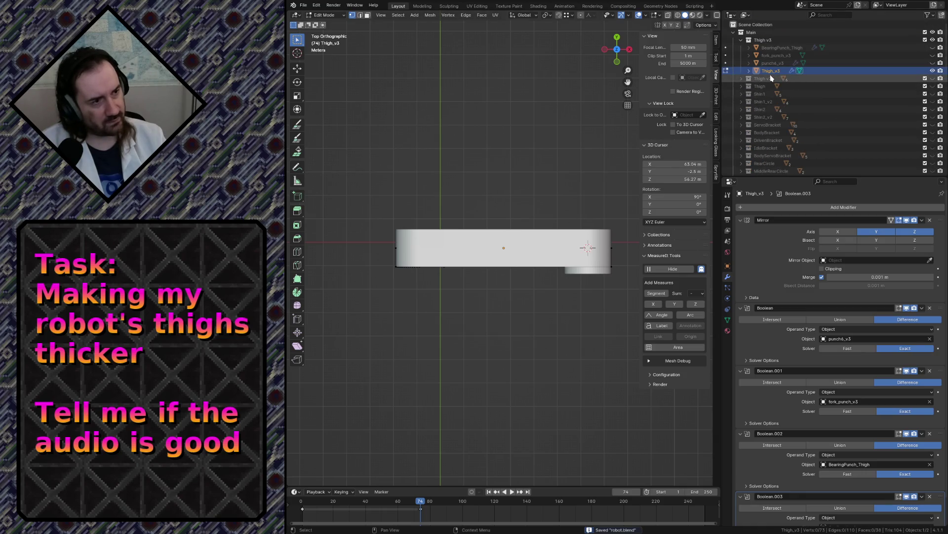
pyautogui.click(932, 102)
pyautogui.scroll(-4, 331, 108)
pyautogui.scroll(4, 330, 109)
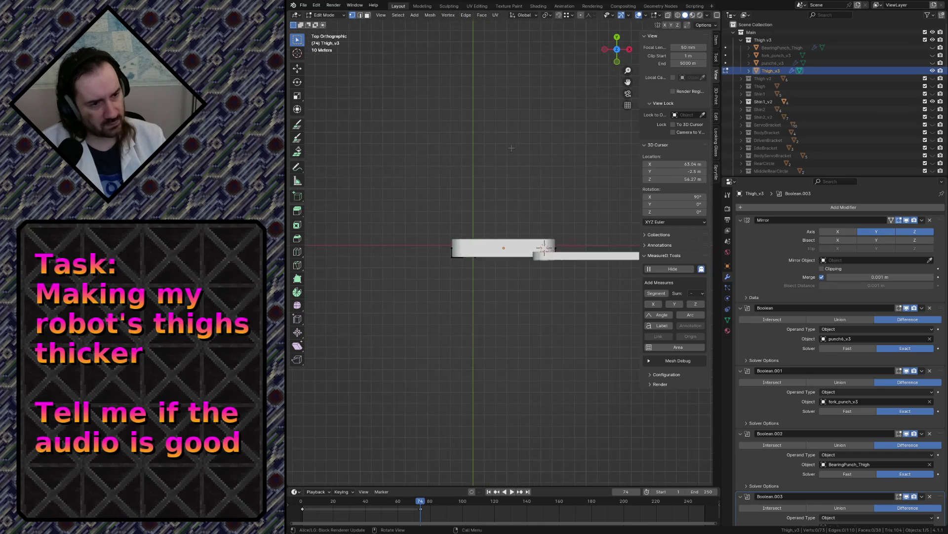
pyautogui.click(933, 71)
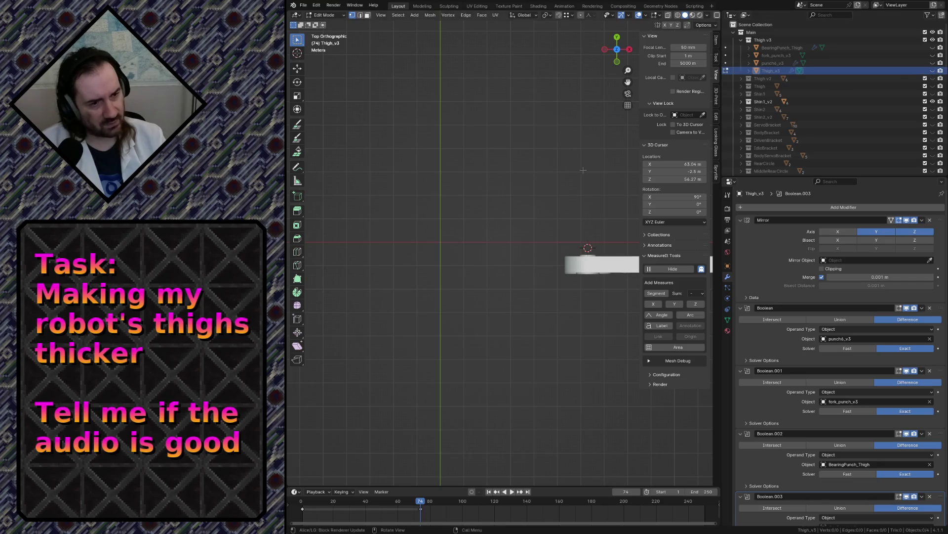
pyautogui.click(933, 71)
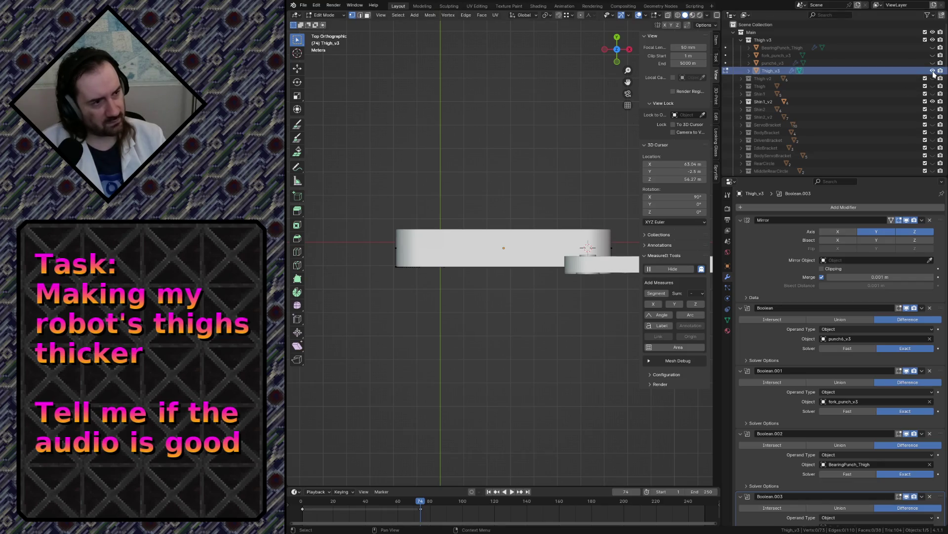
pyautogui.click(933, 101)
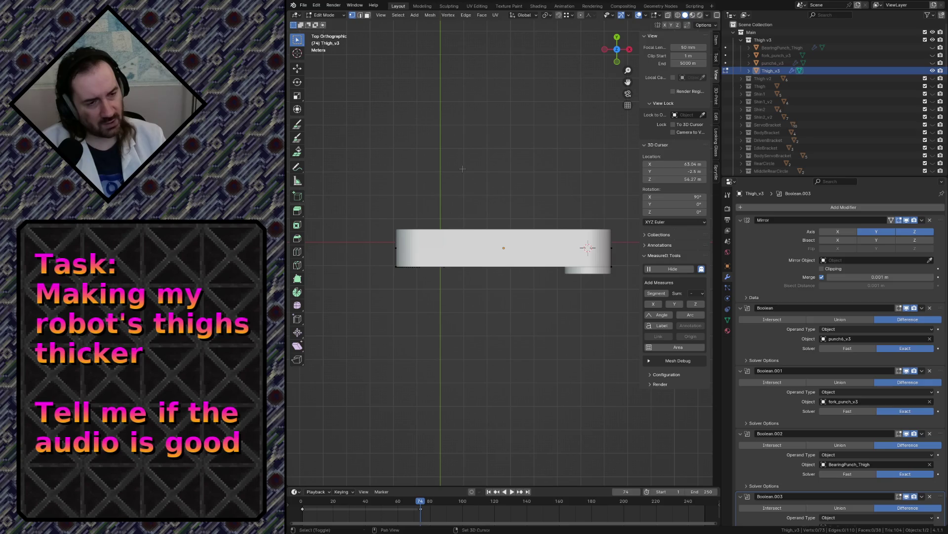
# - Add a cube to the thigh mesh, delete its vertices, and return to Object Mode
pyautogui.hotkey('shift', 'a')
pyautogui.click(445, 176)
pyautogui.scroll(-7, 454, 180)
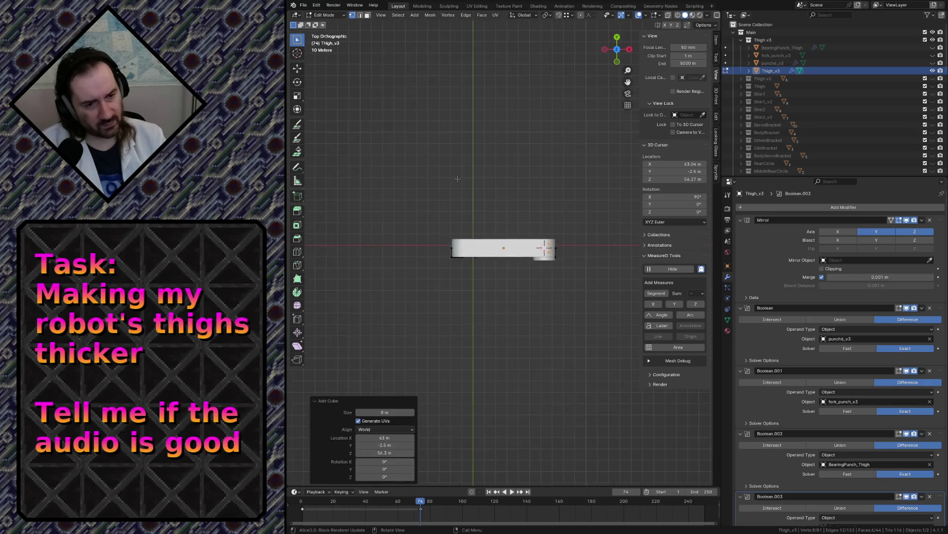
pyautogui.scroll(5, 454, 180)
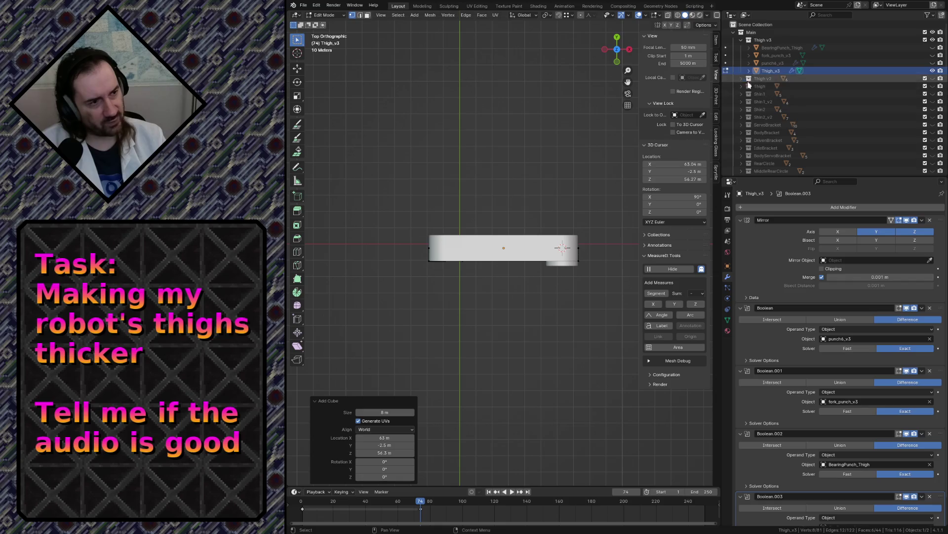
pyautogui.scroll(-10, 750, 75)
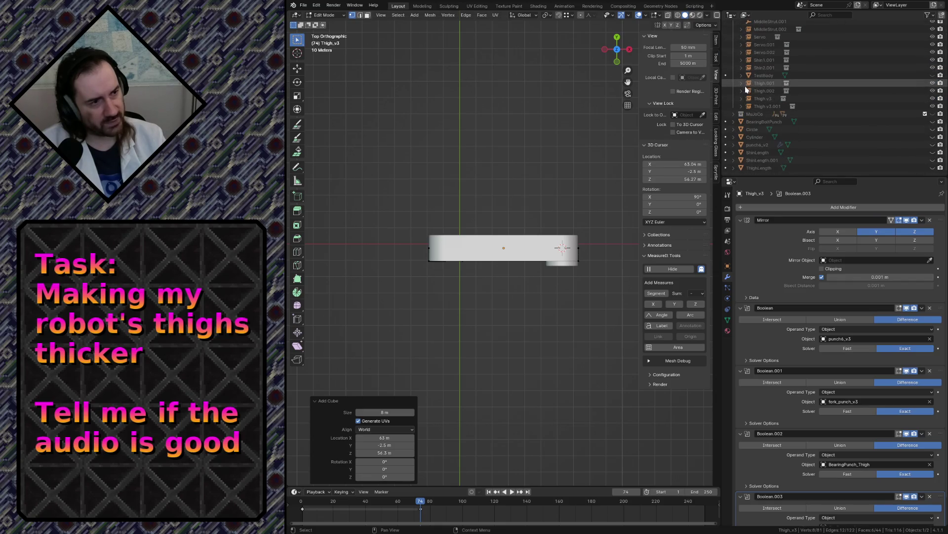
pyautogui.scroll(10, 801, 101)
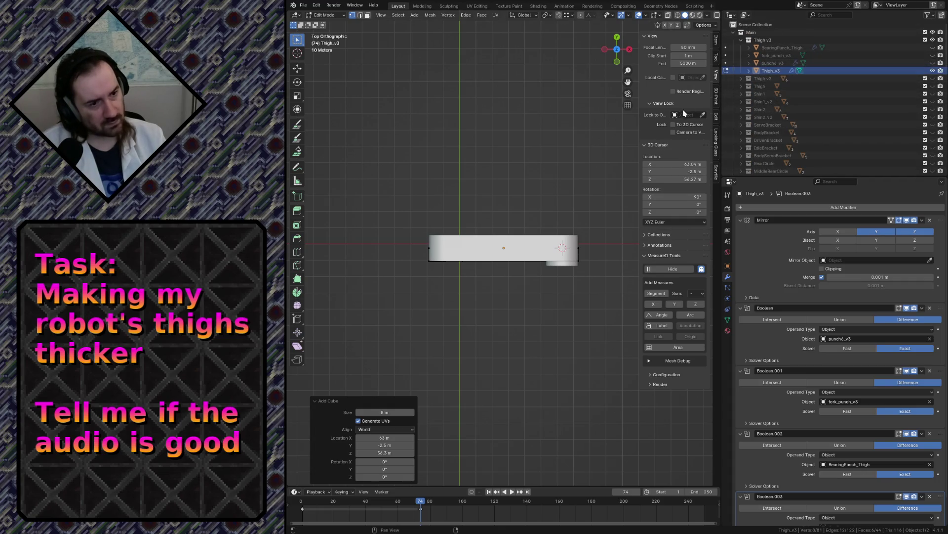
pyautogui.press('x')
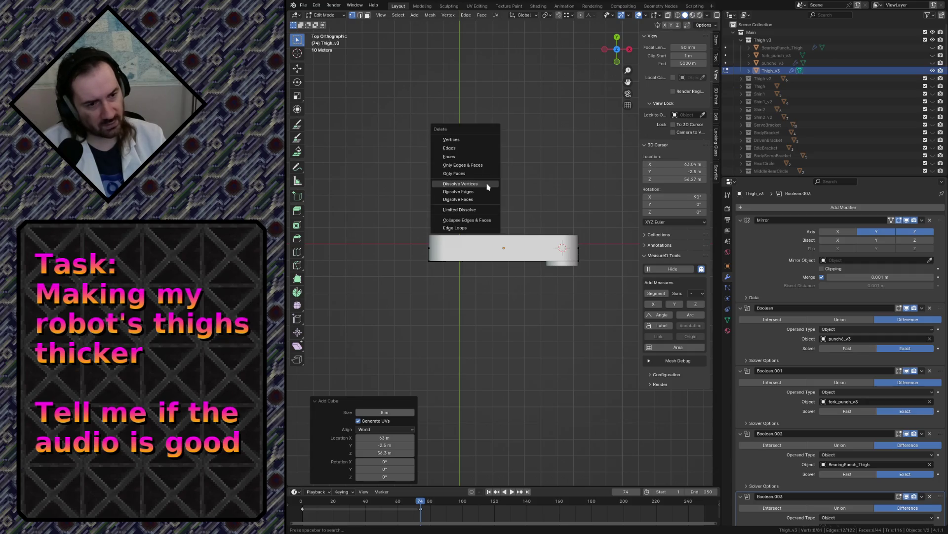
pyautogui.click(465, 139)
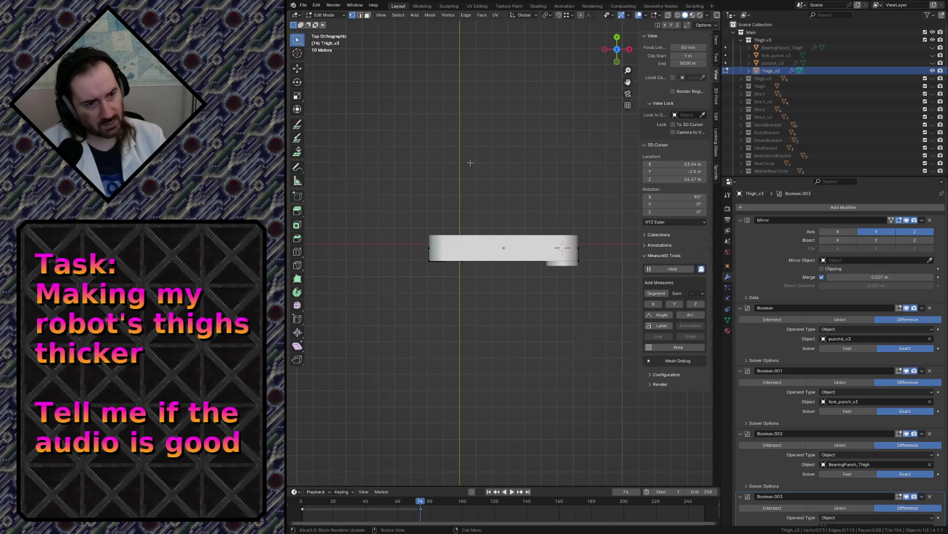
pyautogui.press('Tab')
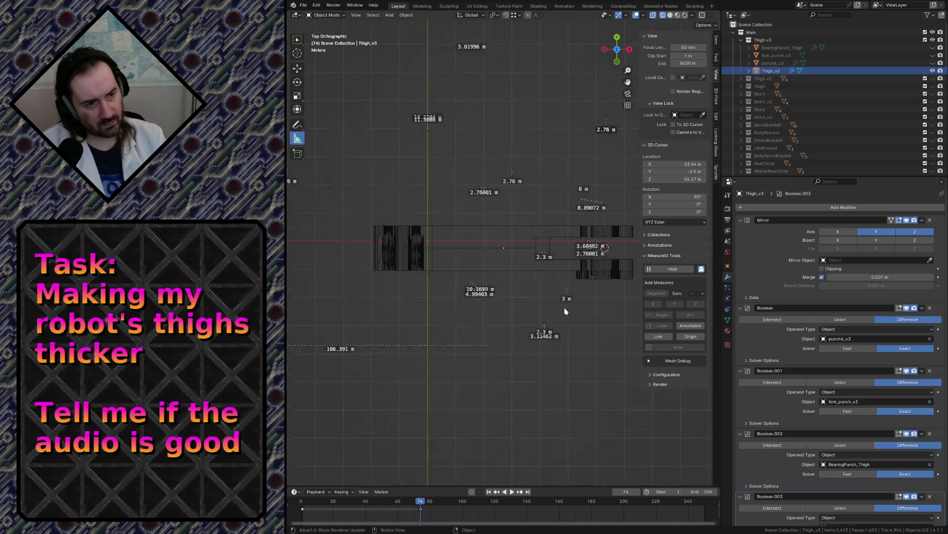
# - Switch the viewport to wireframe shading
pyautogui.press('z')
pyautogui.click(607, 309)
pyautogui.press('z')
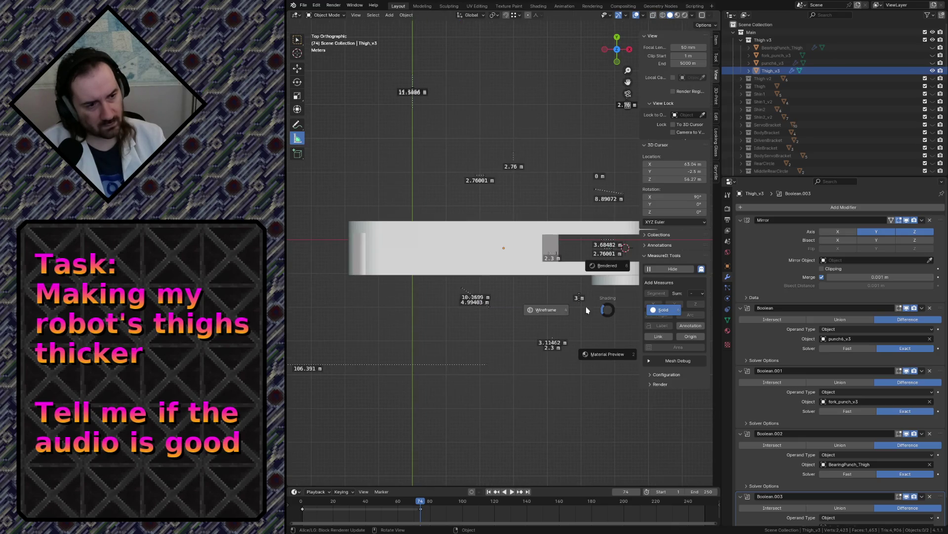
pyautogui.click(569, 309)
pyautogui.scroll(-5, 489, 248)
# - In Edit Mode, add a cube of Size 100 m into the thigh mesh
pyautogui.press('Tab')
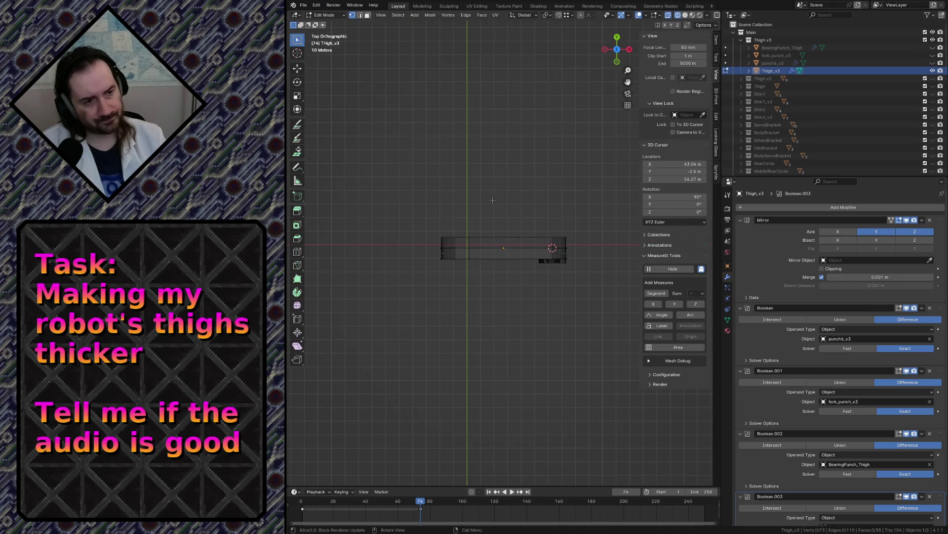
pyautogui.hotkey('shift', 'a')
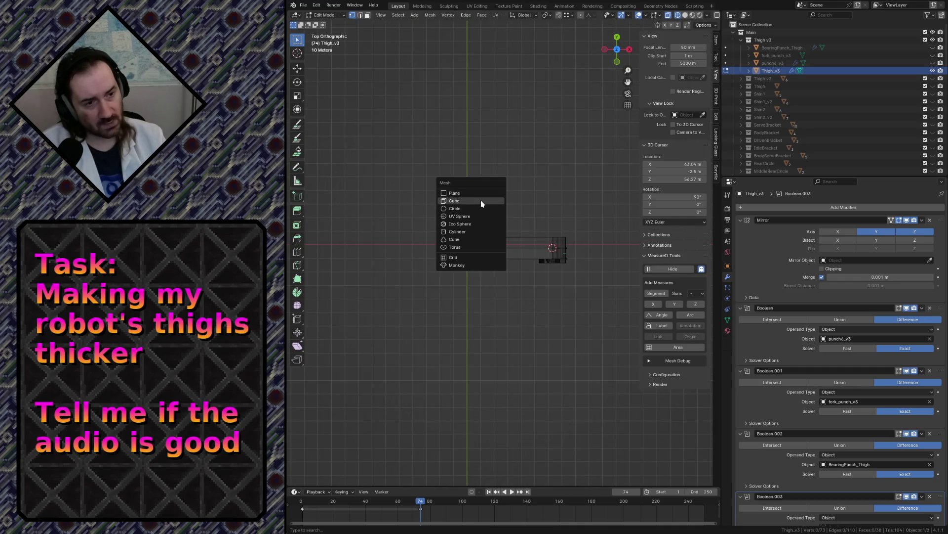
pyautogui.click(482, 201)
pyautogui.click(388, 412)
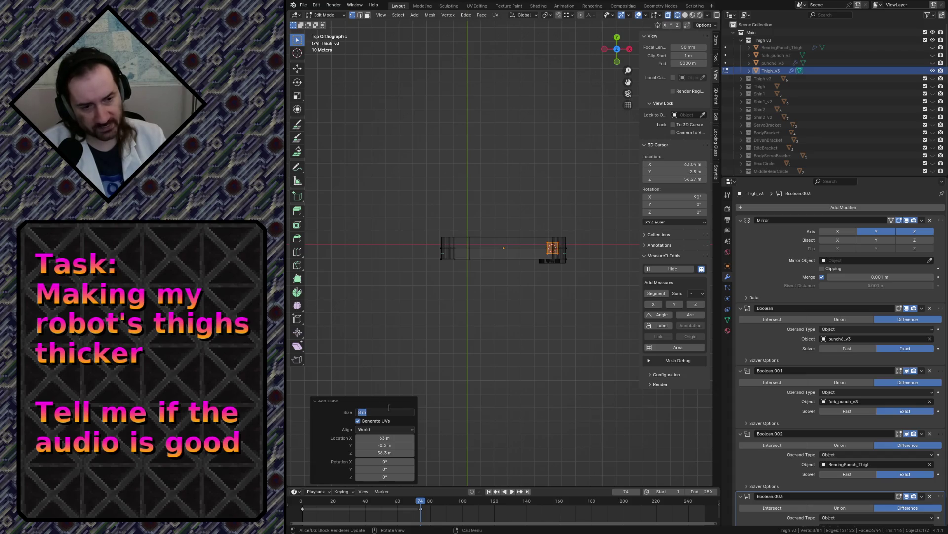
pyautogui.write('0')
pyautogui.press('Return')
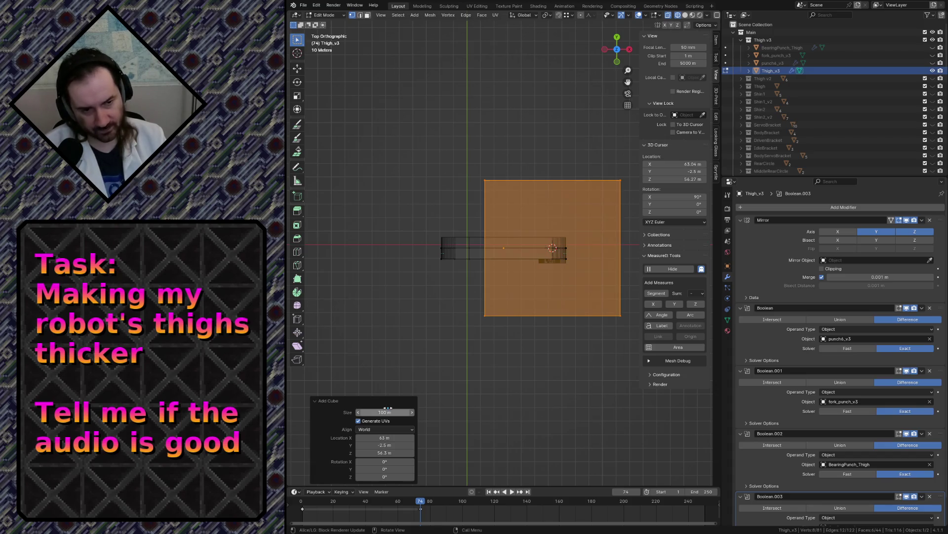
pyautogui.scroll(2, 472, 240)
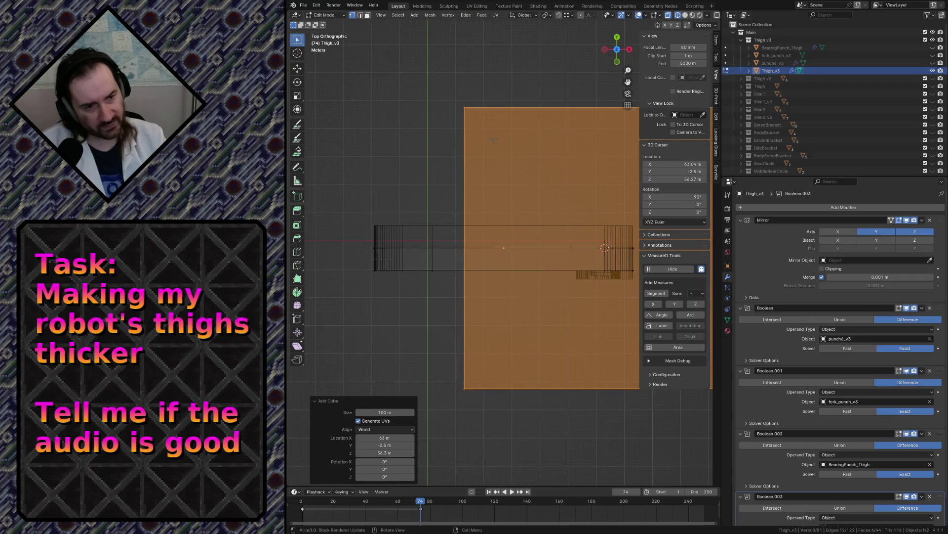
# - Move the cube over the thigh, deselect it, and return to Object Mode
pyautogui.press('g')
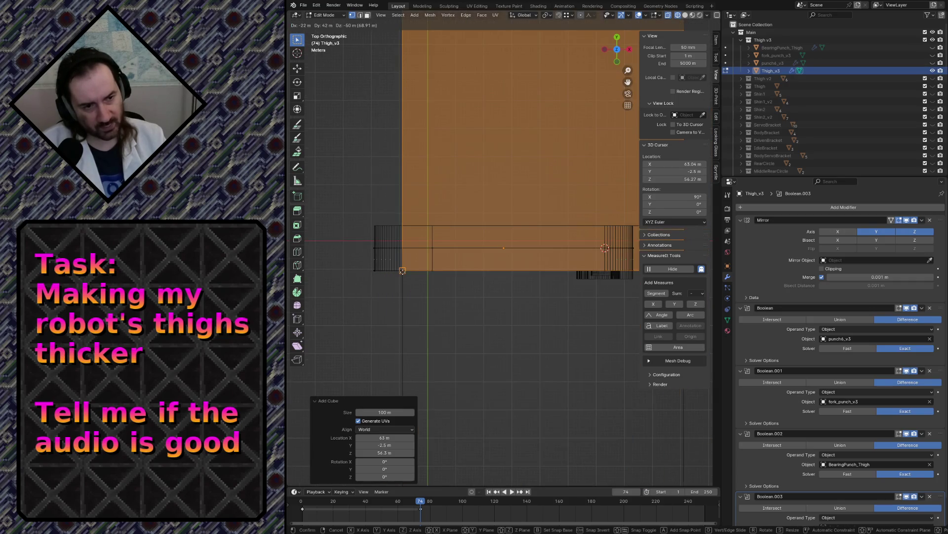
pyautogui.scroll(-3, 456, 254)
pyautogui.click(456, 255)
pyautogui.scroll(1, 523, 257)
pyautogui.click(492, 261)
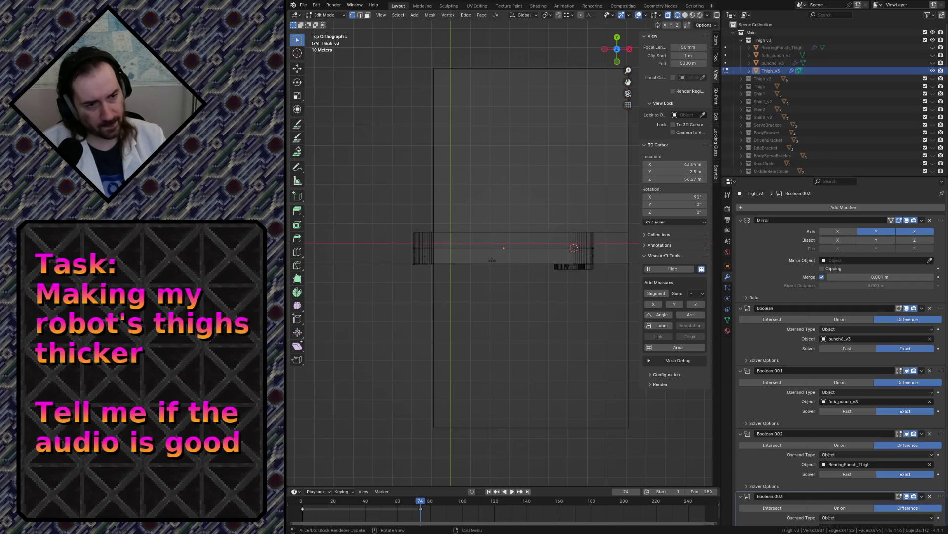
pyautogui.press('Tab')
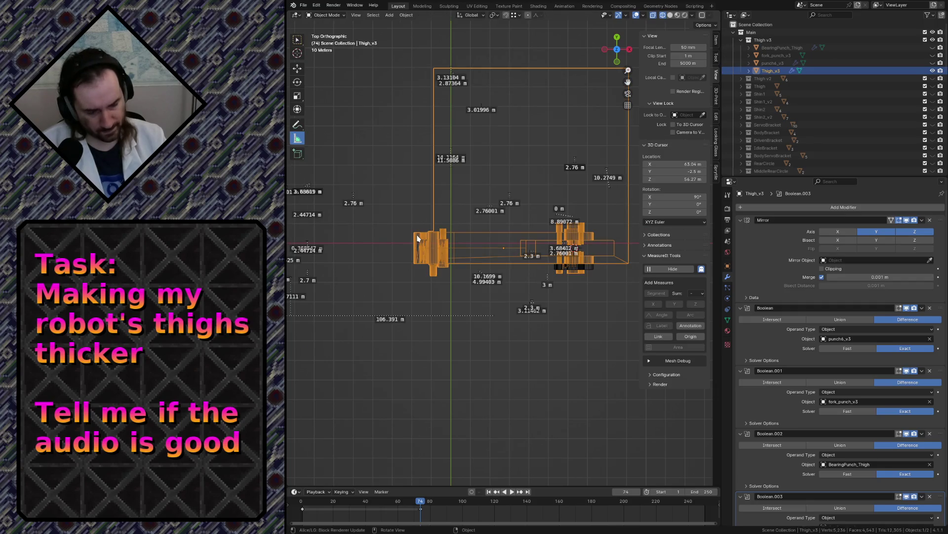
# - In front view, move the thigh's right-end vertices 29.794 m along X, then back 1.794 m
pyautogui.press('KP_1')
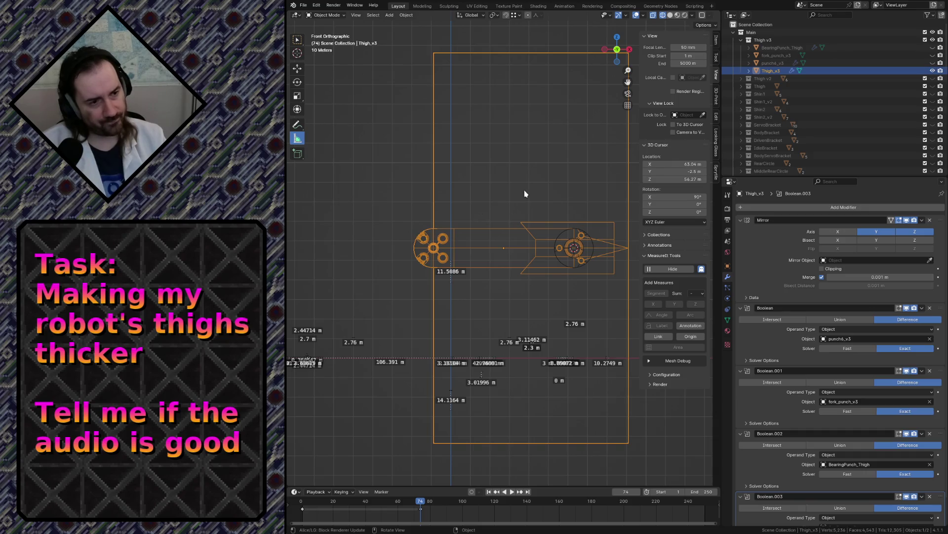
pyautogui.press('Tab')
pyautogui.moveTo(524, 191); pyautogui.dragTo(619, 302)
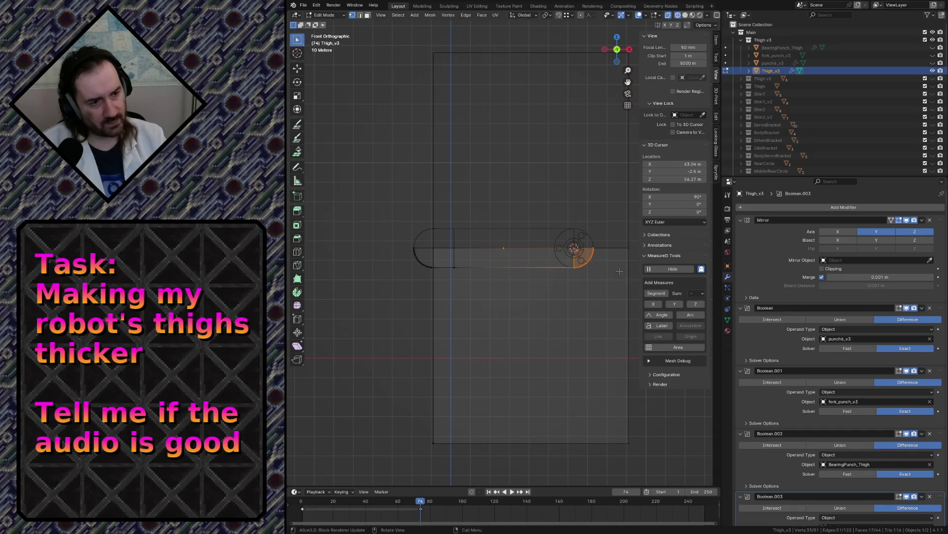
pyautogui.keyDown('shift'); pyautogui.moveTo(612, 266); pyautogui.dragTo(534, 262, button='middle'); pyautogui.keyUp('shift')
pyautogui.press('g')
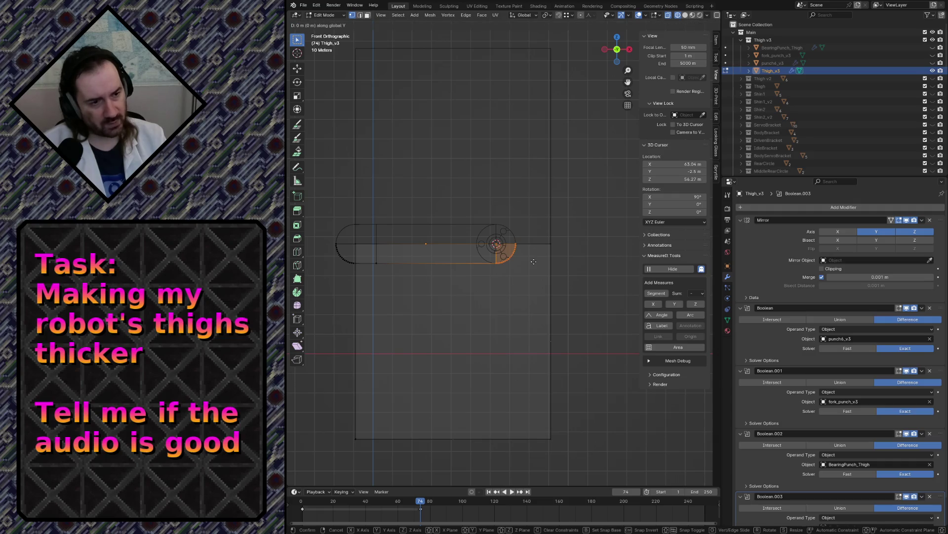
pyautogui.press('x')
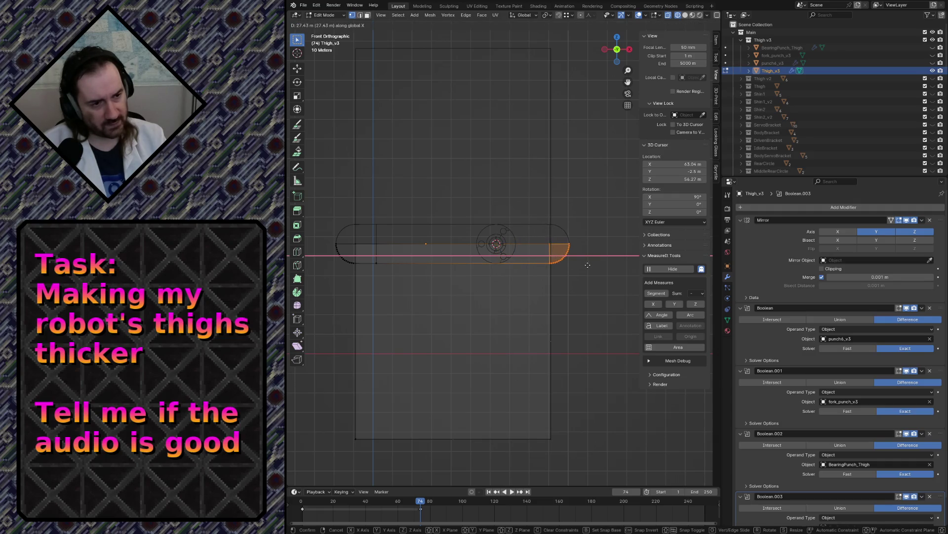
pyautogui.click(585, 264)
pyautogui.press('g')
pyautogui.press('x')
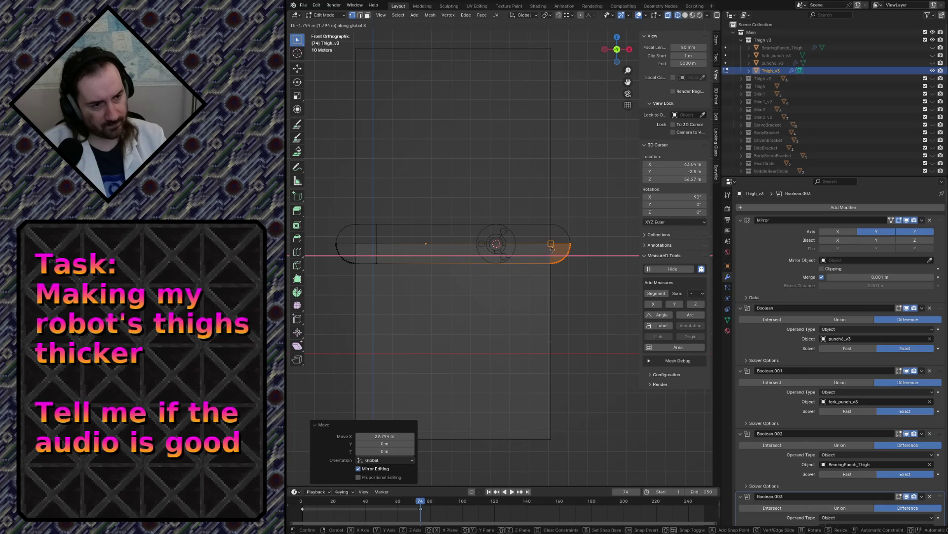
pyautogui.click(552, 245)
pyautogui.hotkey('alt', 'a')
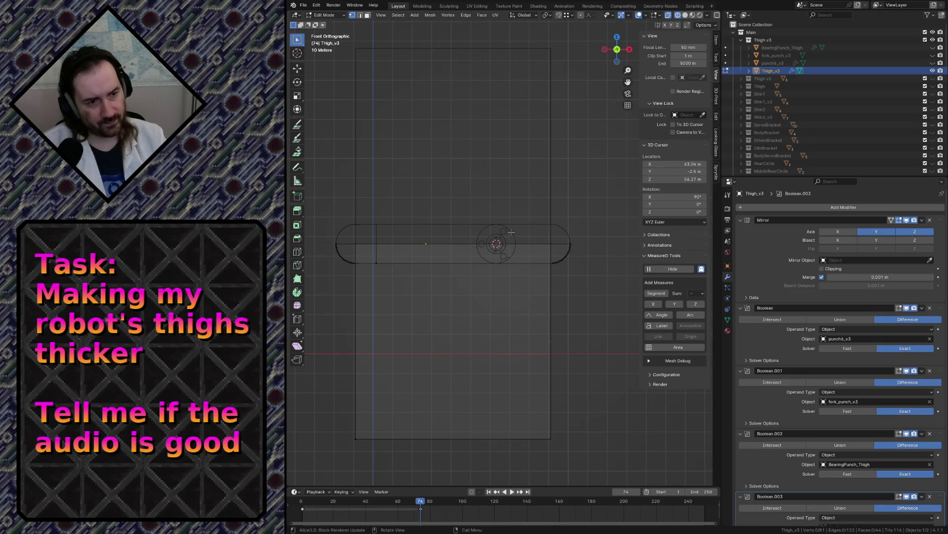
pyautogui.press('Tab')
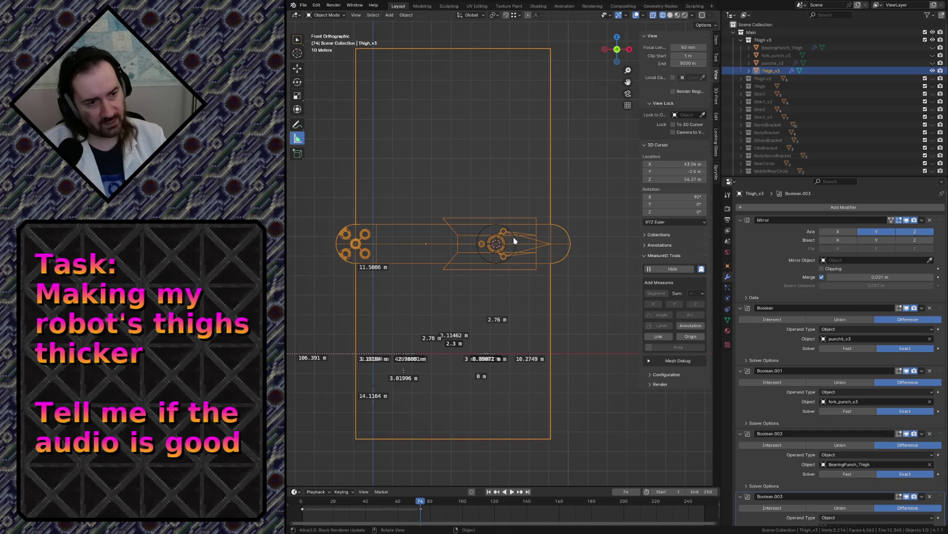
# - Inspect BearingCap_v2, punch6_v3, BearingPunch_Thigh and Thigh_v3 by selecting each
pyautogui.click(514, 236)
pyautogui.click(512, 237)
pyautogui.click(512, 238)
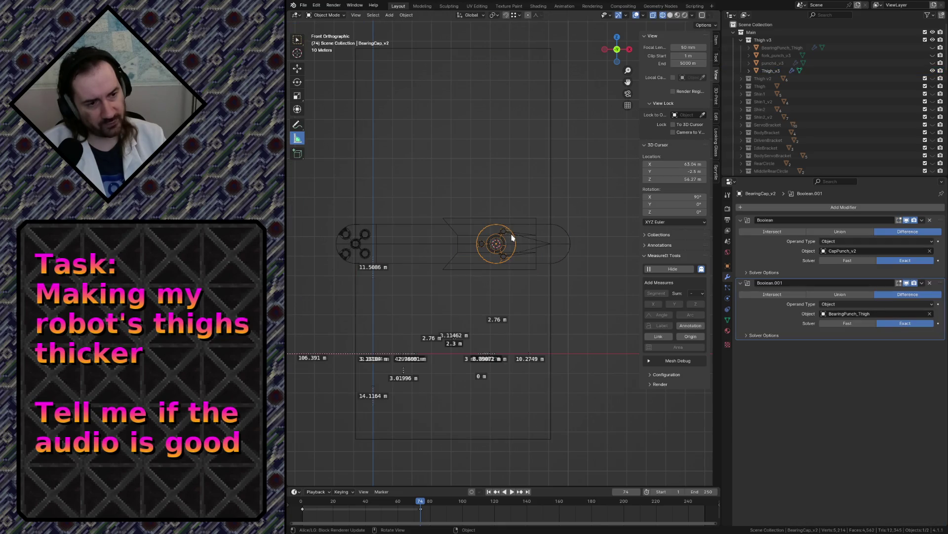
pyautogui.click(834, 63)
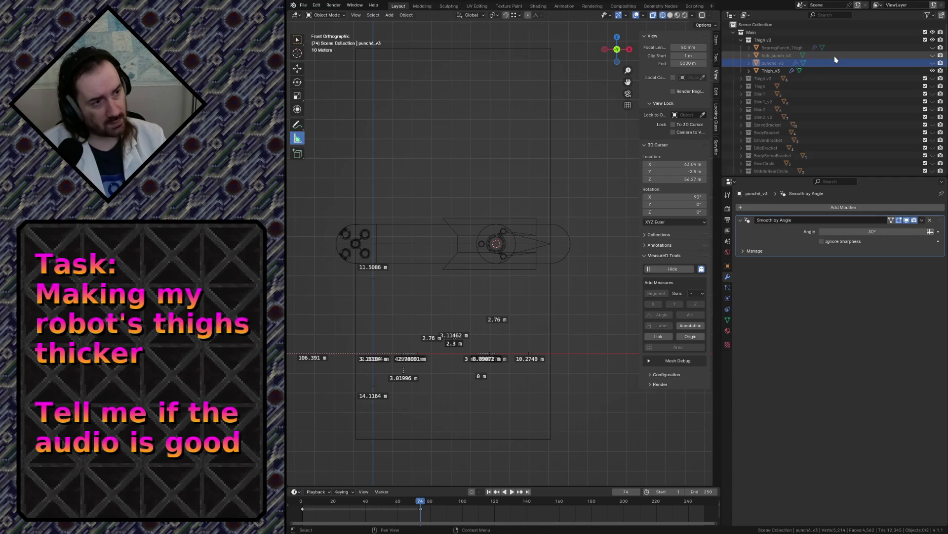
pyautogui.click(835, 47)
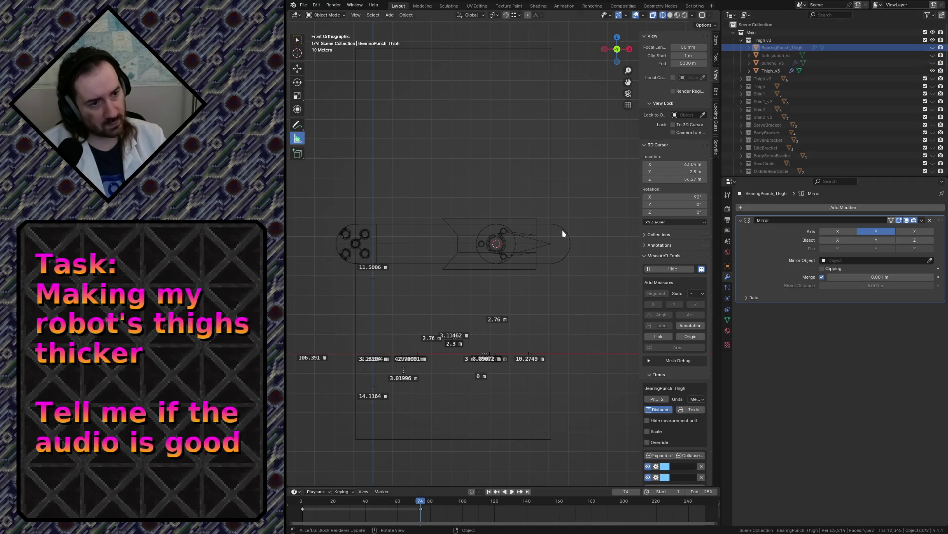
pyautogui.click(563, 233)
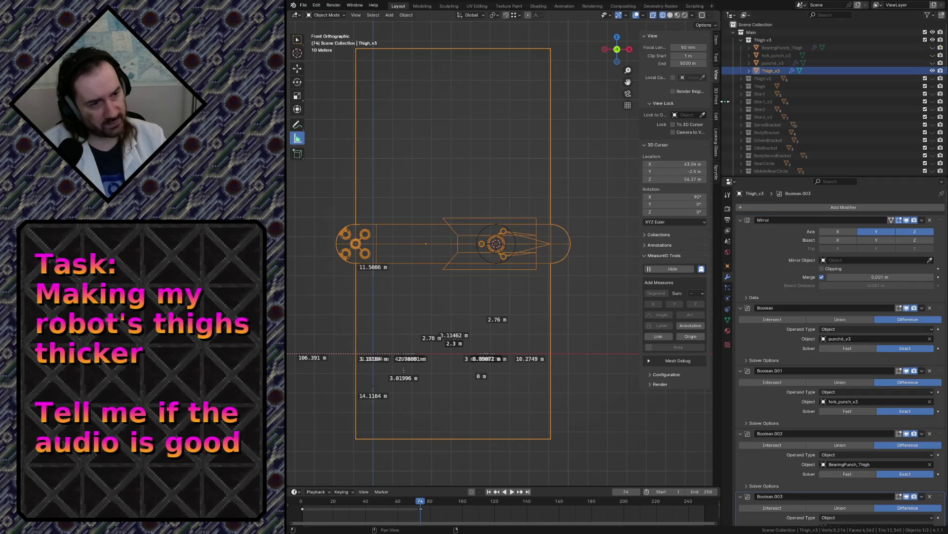
# - Unhide fork_punch_v3 and select it in the viewport
pyautogui.click(791, 63)
pyautogui.click(790, 55)
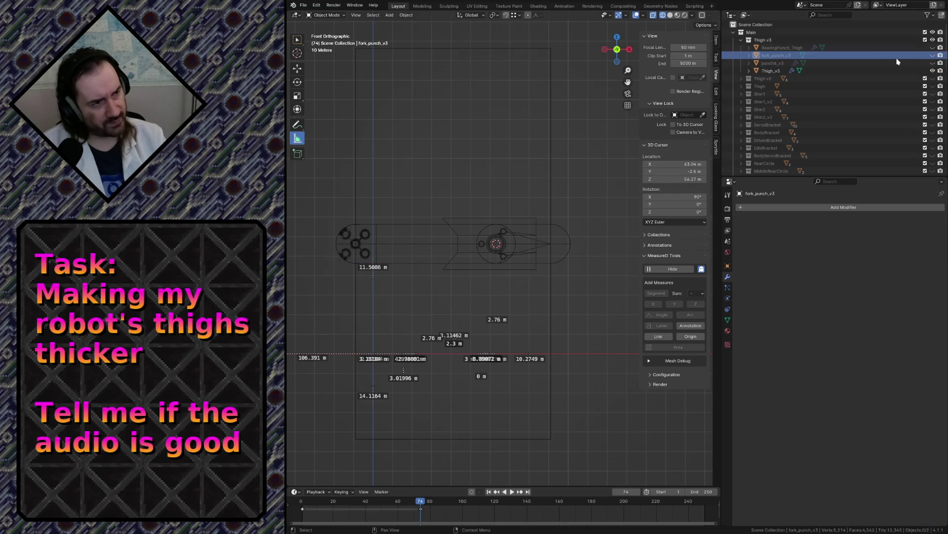
pyautogui.click(933, 55)
pyautogui.click(500, 212)
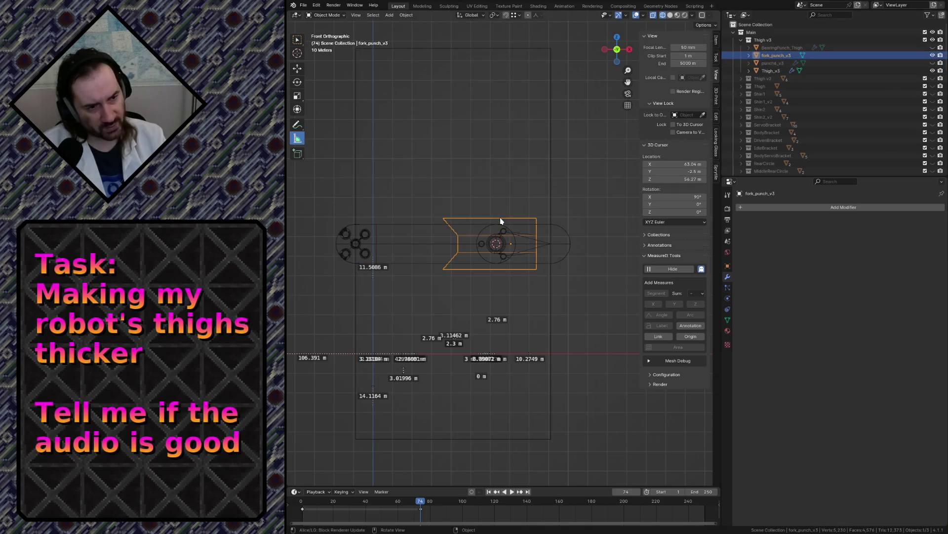
# - Move fork_punch_v3 along Y in two adjustments
pyautogui.press('g')
pyautogui.press('y')
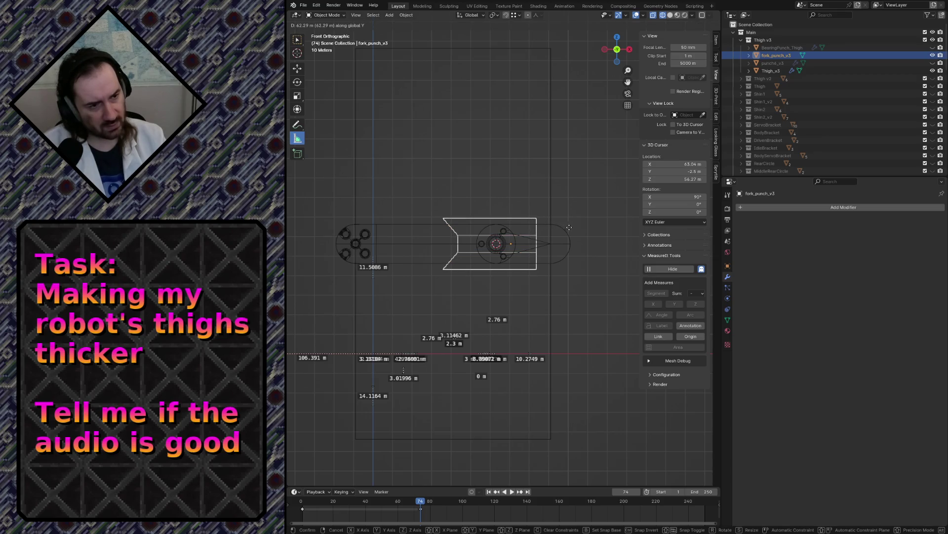
pyautogui.click(569, 229)
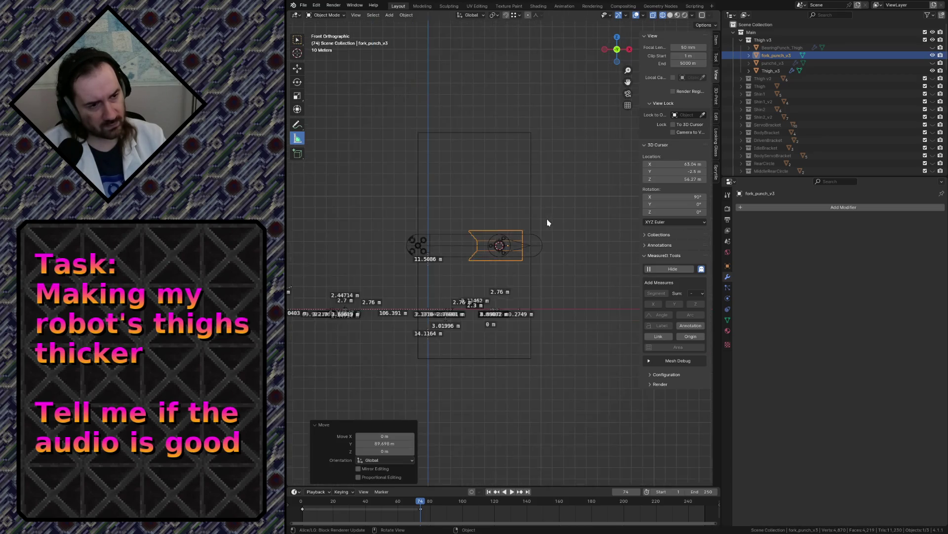
pyautogui.press('g')
pyautogui.press('y')
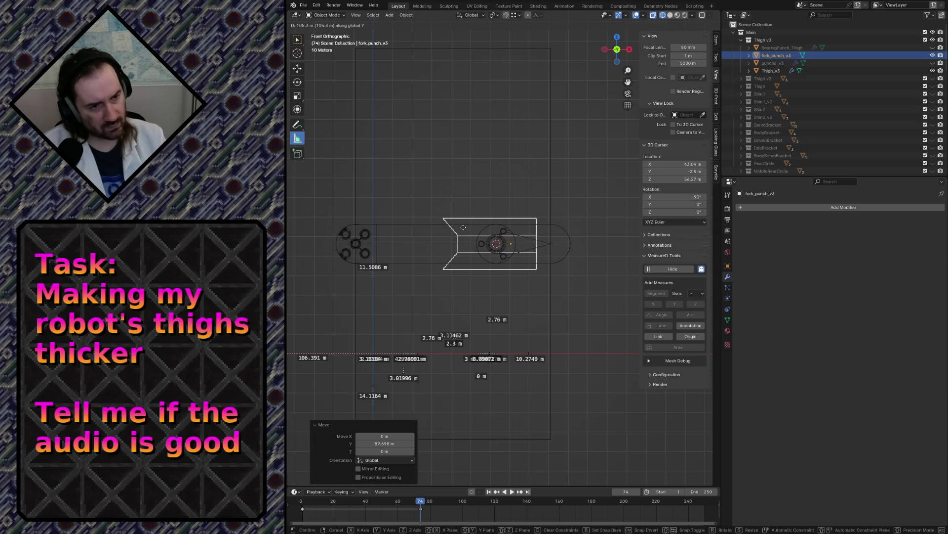
pyautogui.click(600, 234)
# - Fly the view toward the thigh and slide fork_punch_v3 along X to a new position
pyautogui.moveTo(595, 232); pyautogui.dragTo(582, 225, button='middle')
pyautogui.press('w')
pyautogui.hotkey('shift', '`')
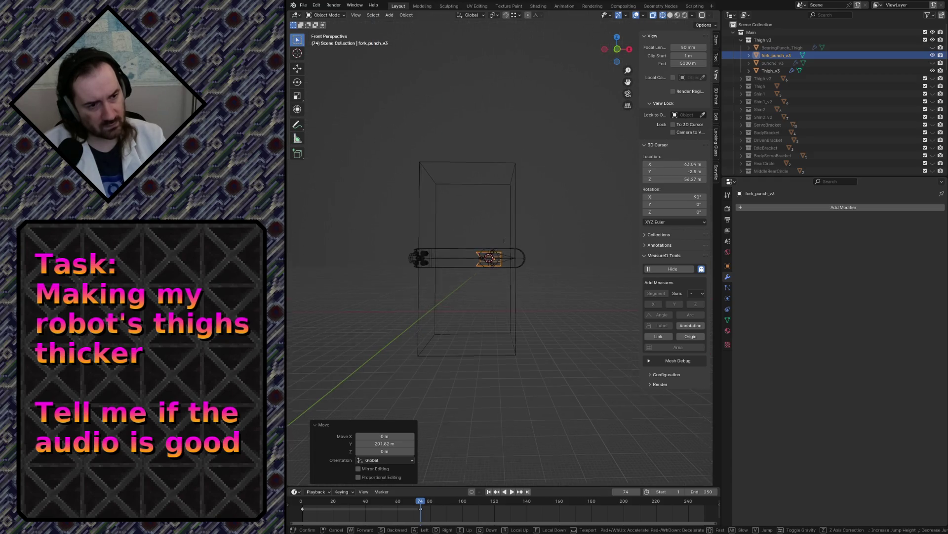
pyautogui.press('Return')
pyautogui.press('g')
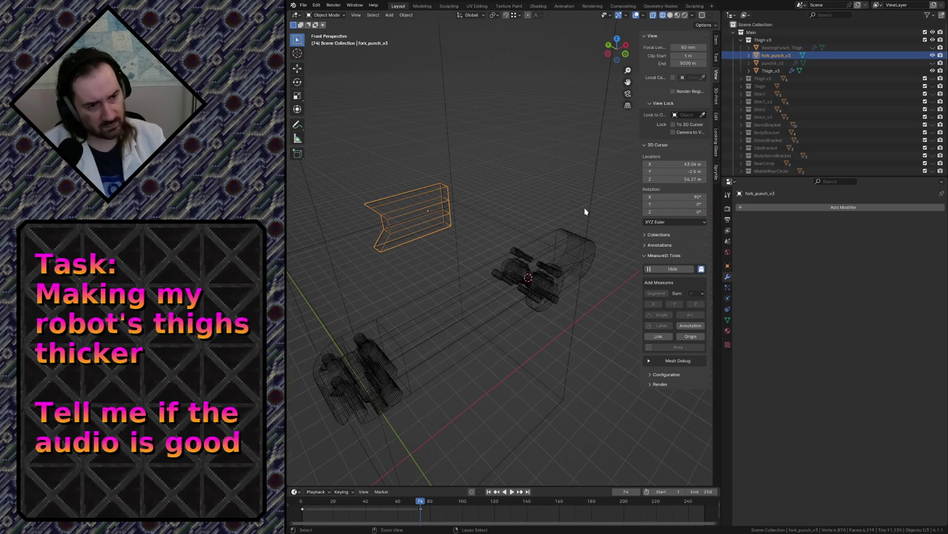
pyautogui.press('z')
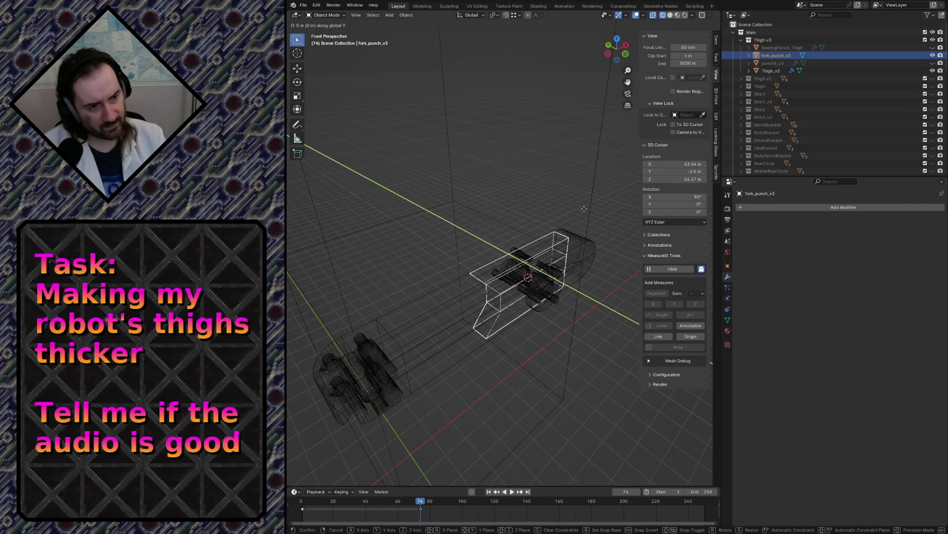
pyautogui.press('x')
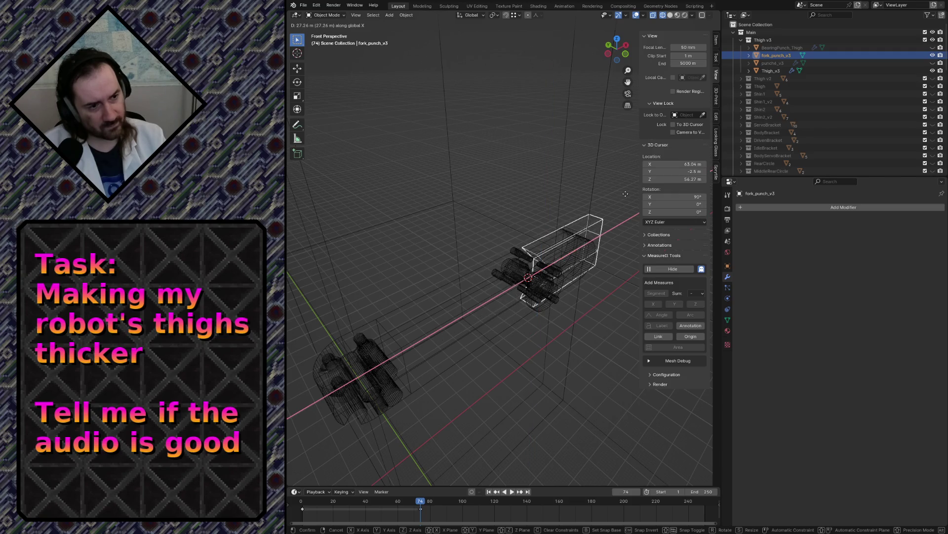
pyautogui.click(593, 199)
# - Shift fork_punch_v3 left along X onto the bearing ring, then save robot.blend
pyautogui.press('KP_Decimal')
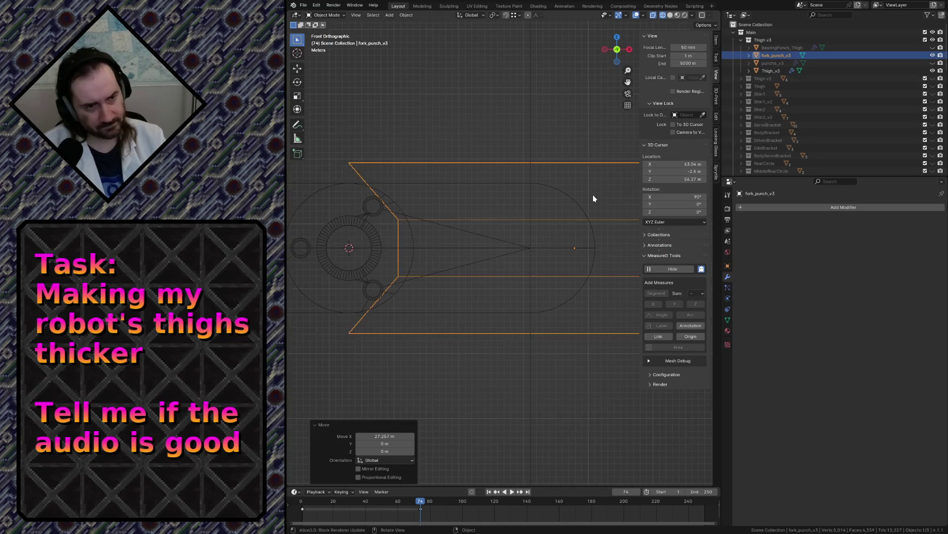
pyautogui.scroll(-3, 535, 158)
pyautogui.press('g')
pyautogui.press('y')
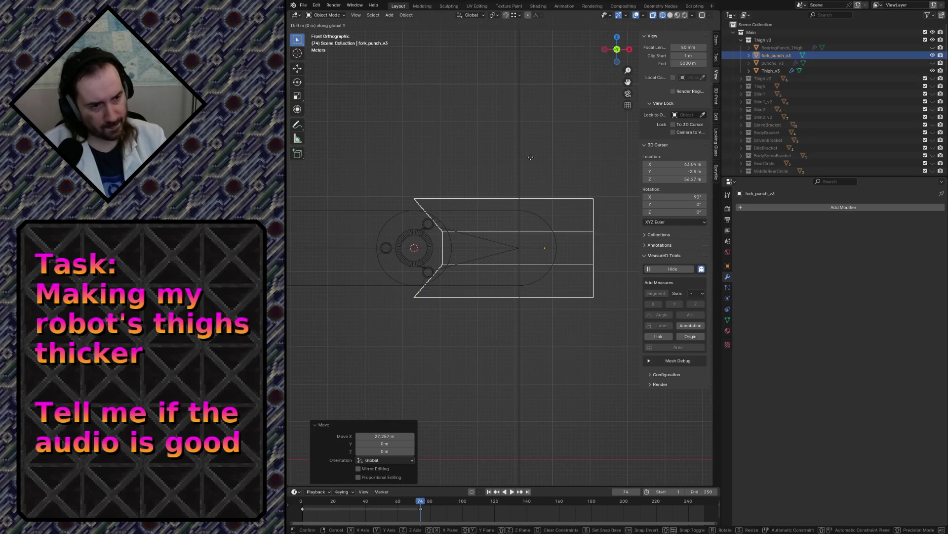
pyautogui.press('x')
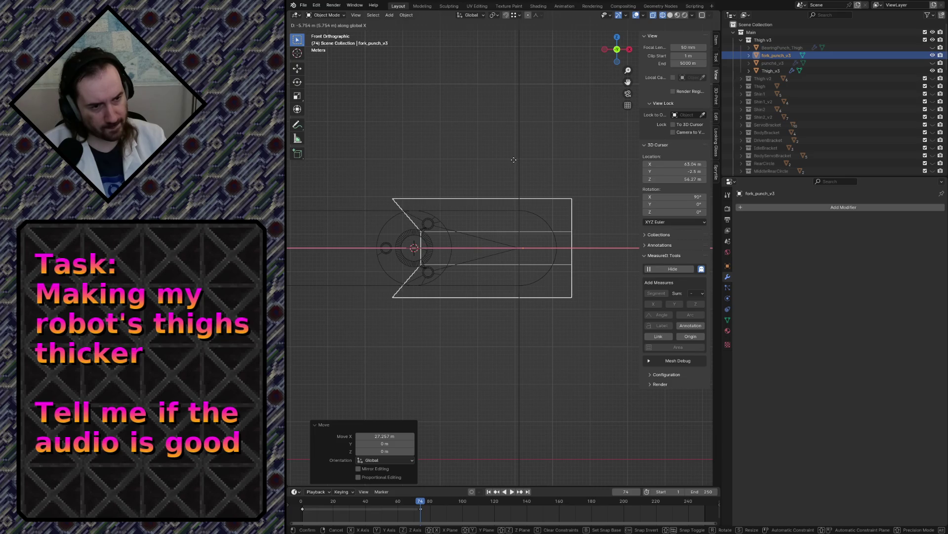
pyautogui.click(509, 163)
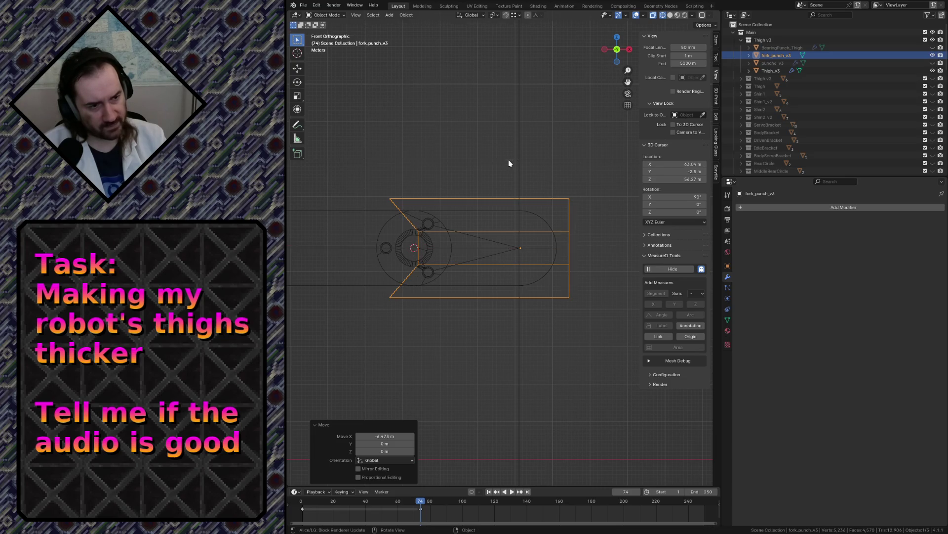
pyautogui.click(509, 163)
pyautogui.hotkey('ctrl', 's')
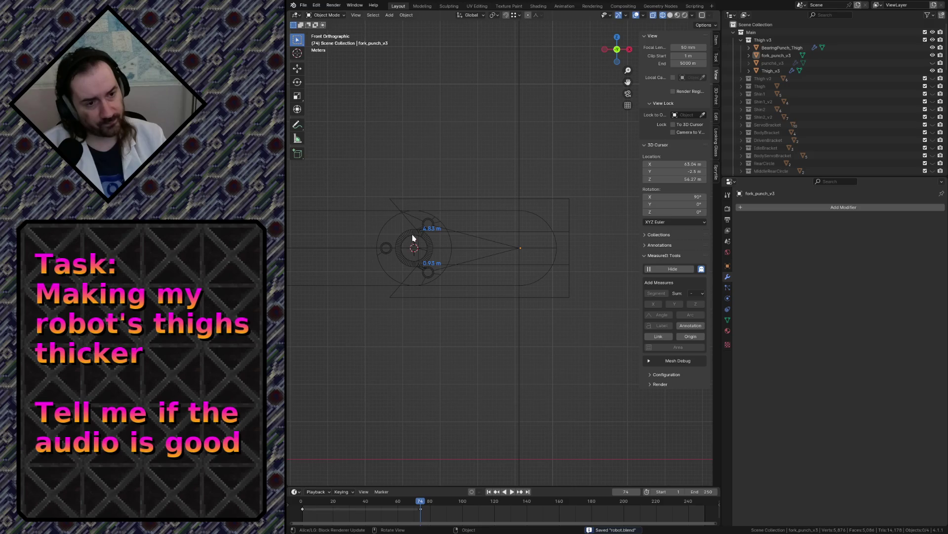
pyautogui.click(777, 48)
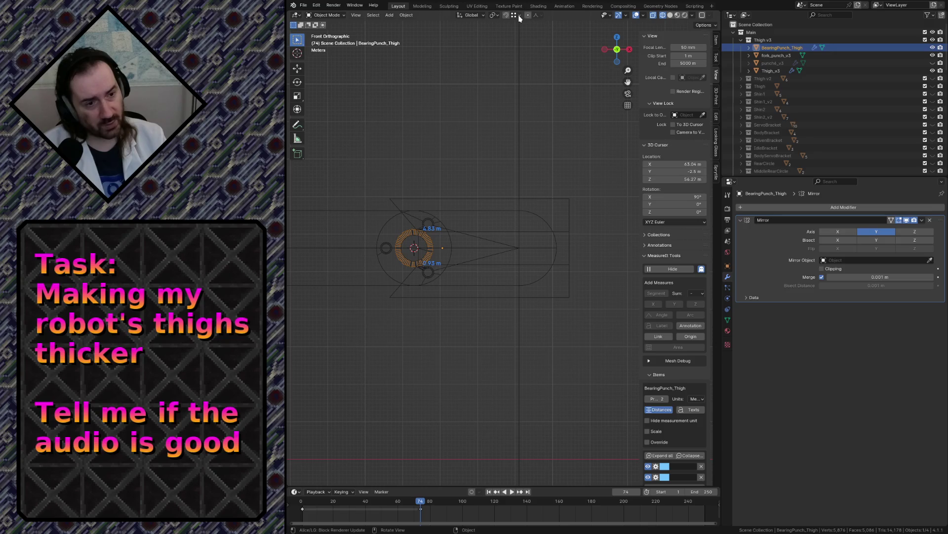
# - From top view, set BearingPunch_Thigh's origin to the 3D cursor
pyautogui.press('KP_7')
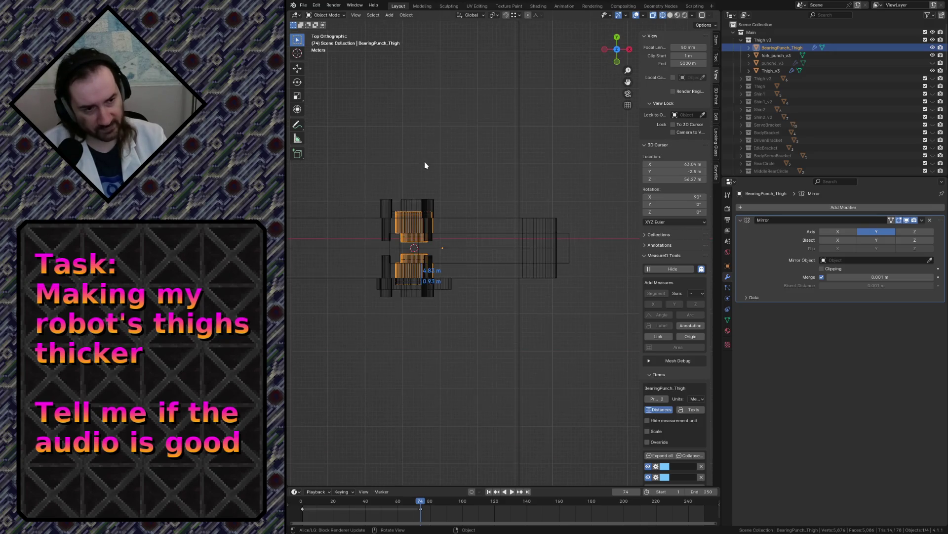
pyautogui.press('KP_Decimal')
pyautogui.hotkey('ctrl', 'shift', 'alt', 'c')
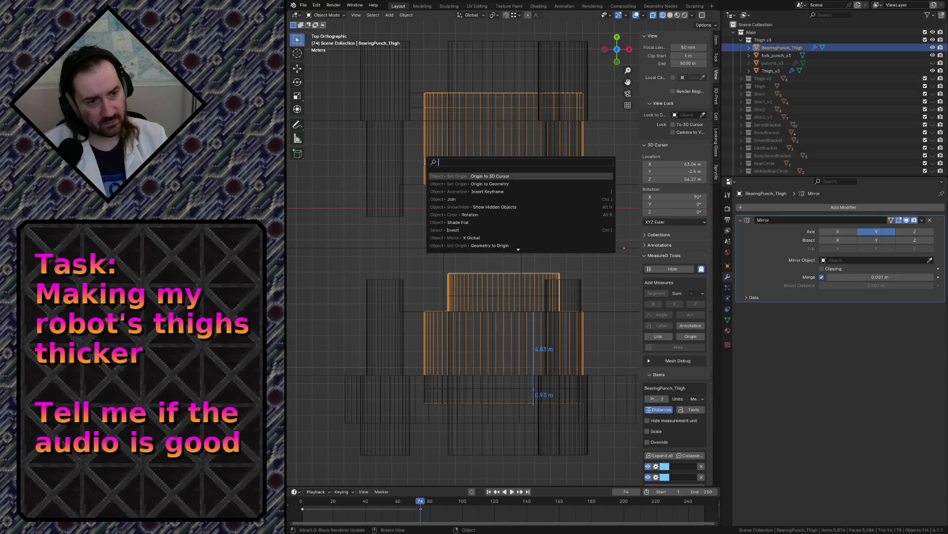
pyautogui.click(519, 181)
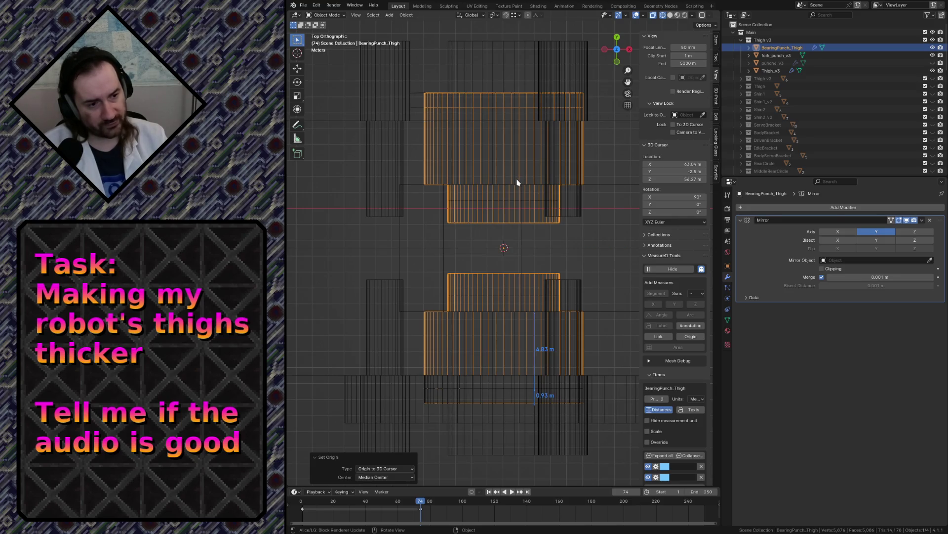
# - Check the bearing ring from front and side views and open the snapping options
pyautogui.press('KP_1')
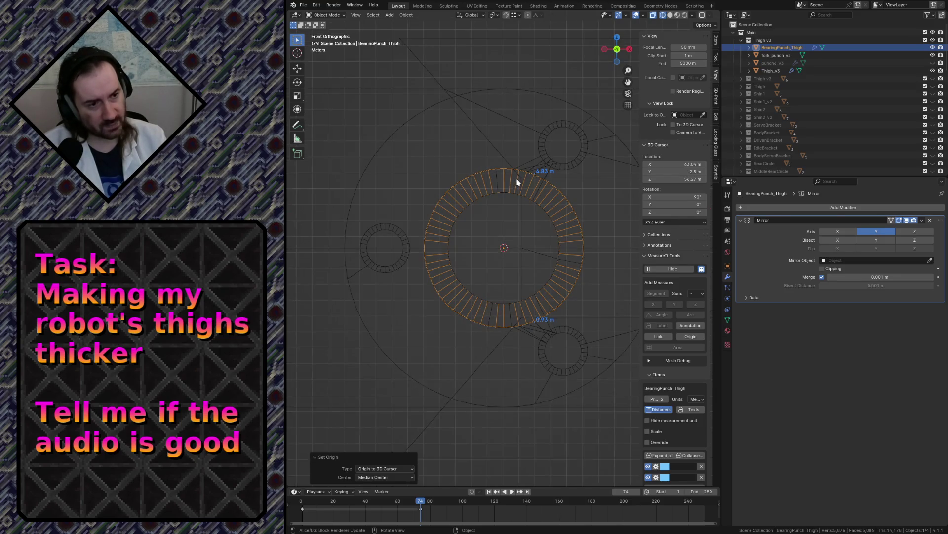
pyautogui.press('KP_3')
pyautogui.press('KP_1')
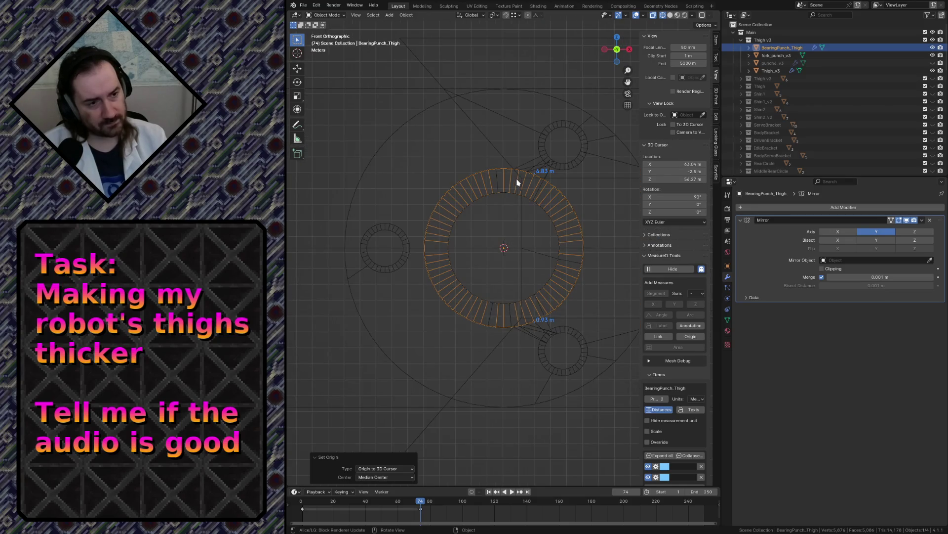
pyautogui.scroll(-8, 529, 191)
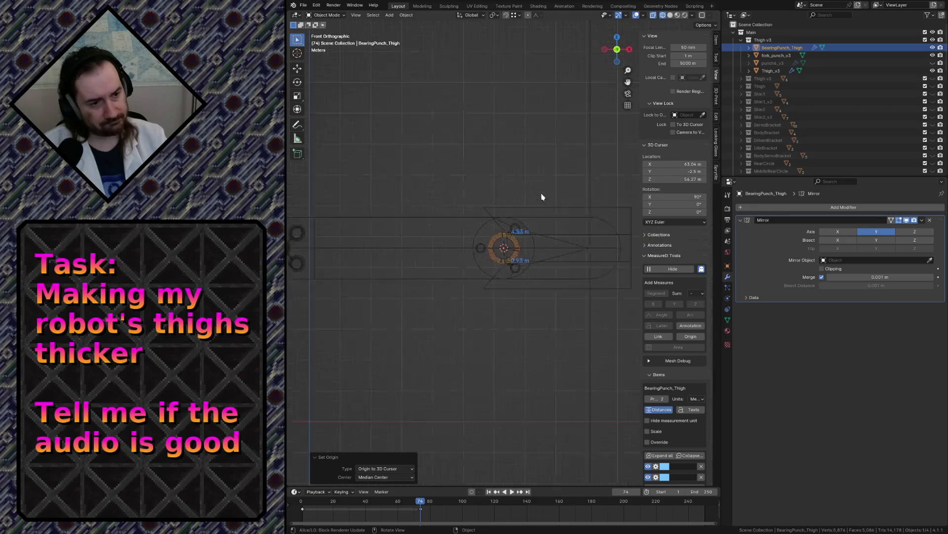
pyautogui.click(519, 16)
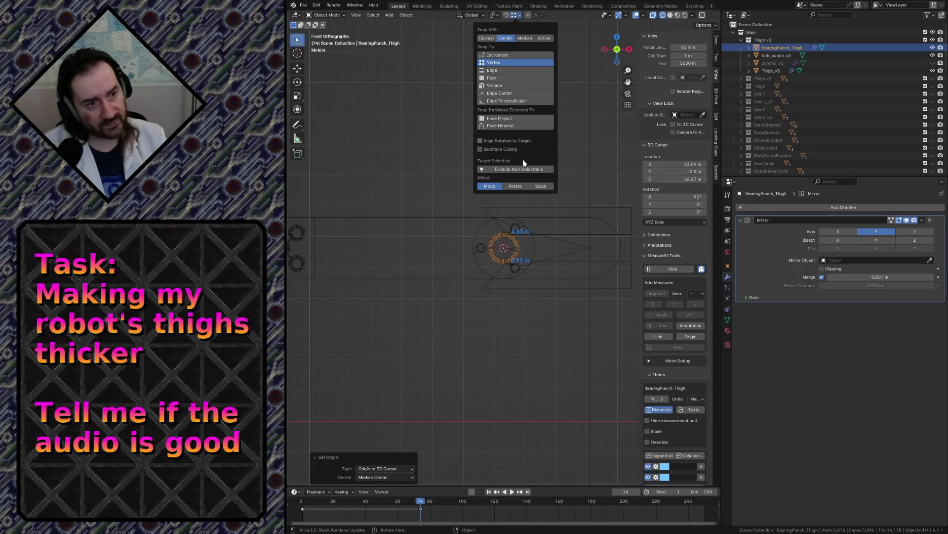
pyautogui.click(517, 13)
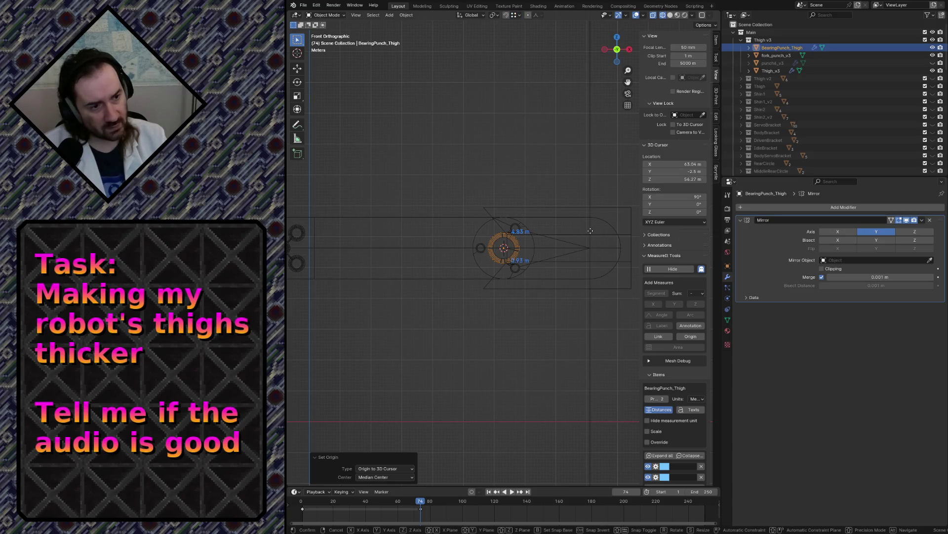
# - Nudge BearingPunch_Thigh along X twice, flying closer to the thigh in between
pyautogui.press('g')
pyautogui.press('y')
pyautogui.press('x')
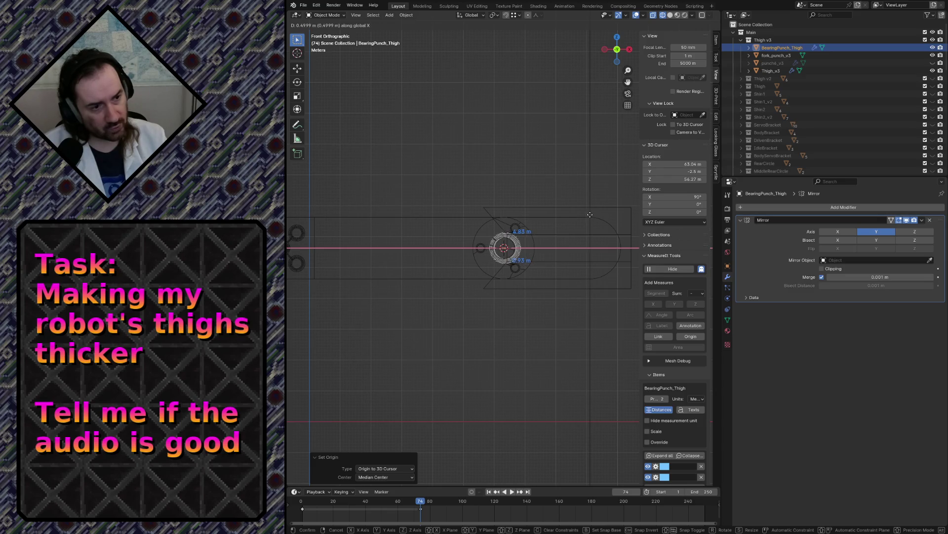
pyautogui.click(588, 218)
pyautogui.hotkey('shift', '`')
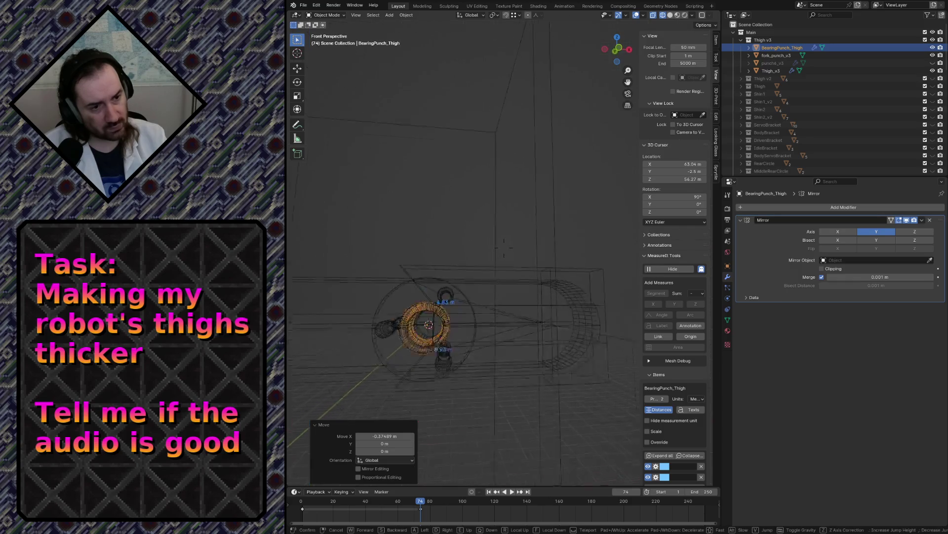
pyautogui.press('w')
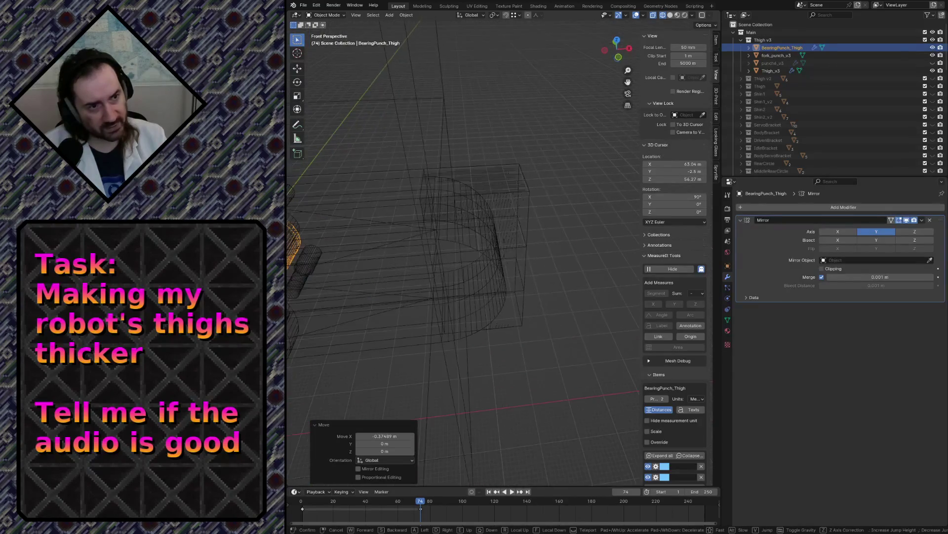
pyautogui.click(567, 208)
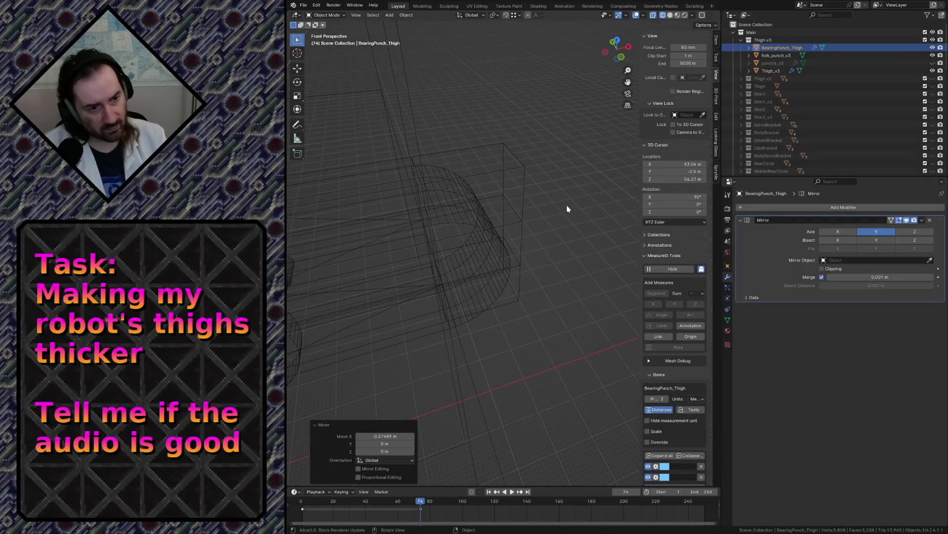
pyautogui.press('g')
pyautogui.press('x')
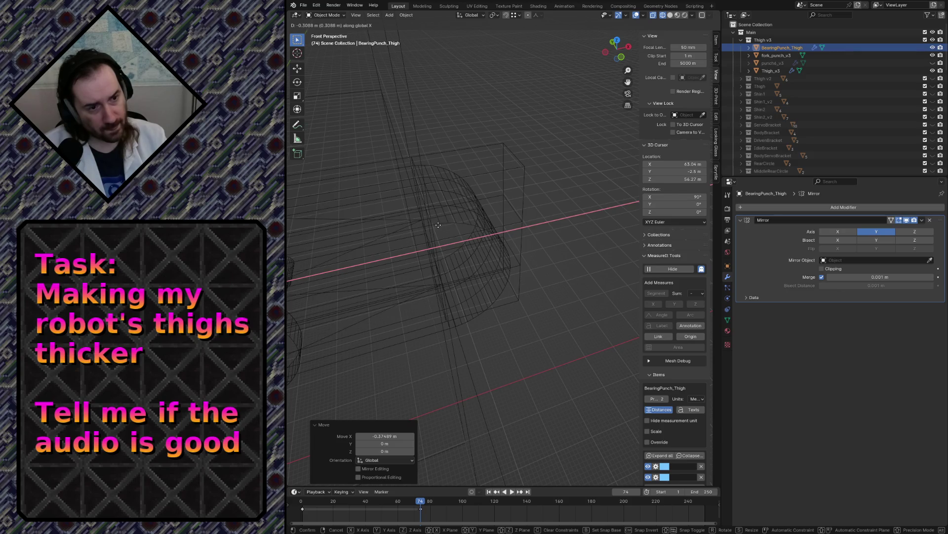
pyautogui.click(469, 238)
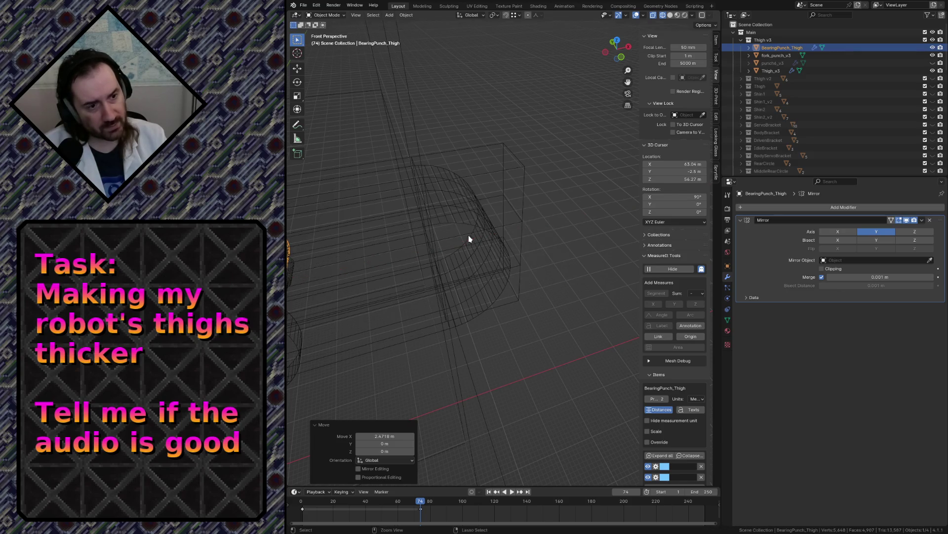
# - Set Snap With to Closest and move the bearing punch to its final X position
pyautogui.click(519, 15)
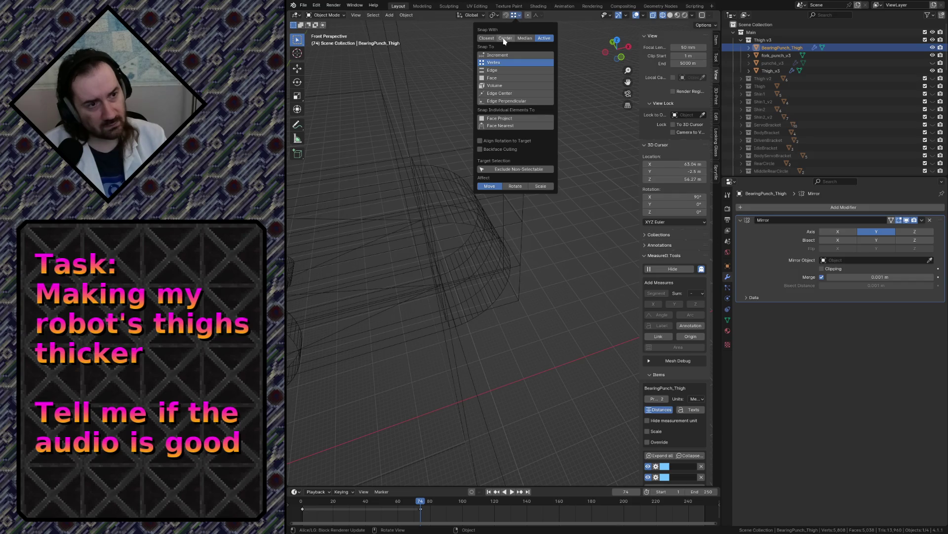
pyautogui.click(487, 38)
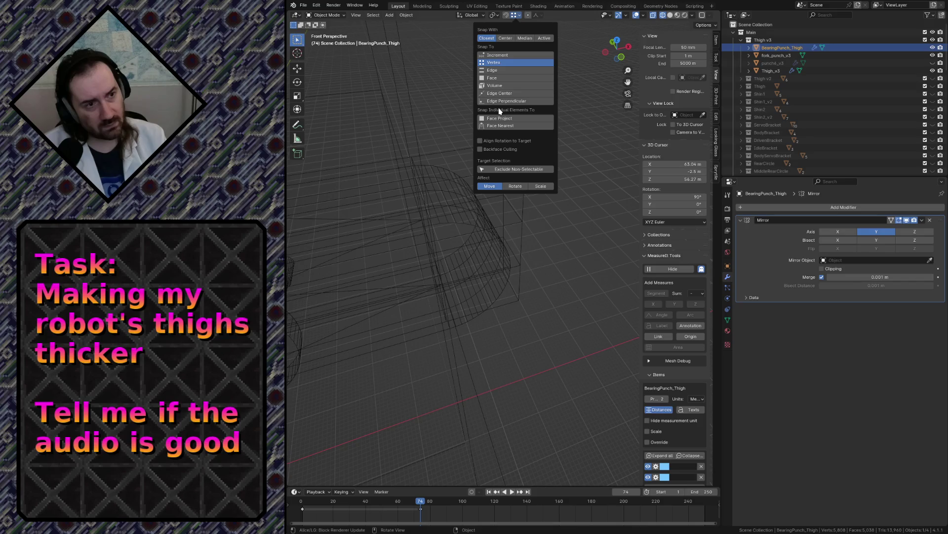
pyautogui.press('g')
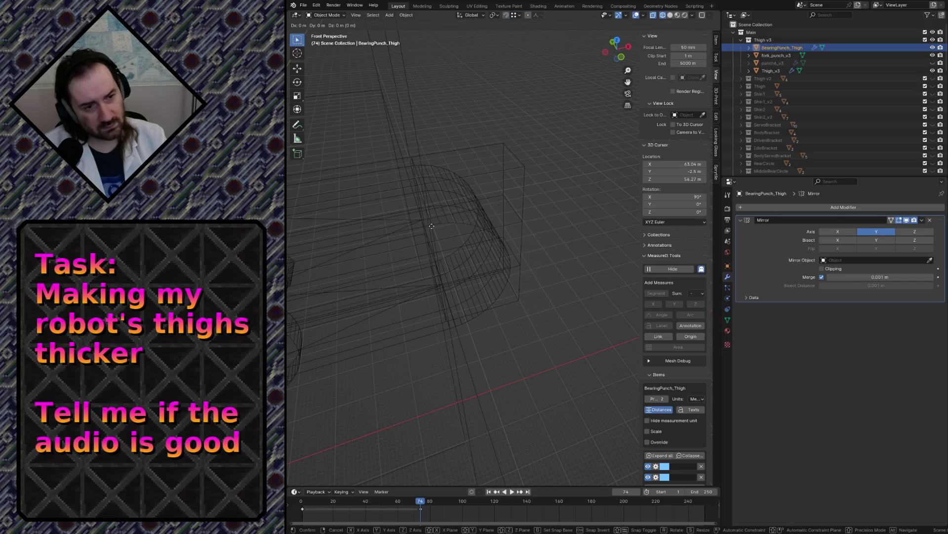
pyautogui.press('x')
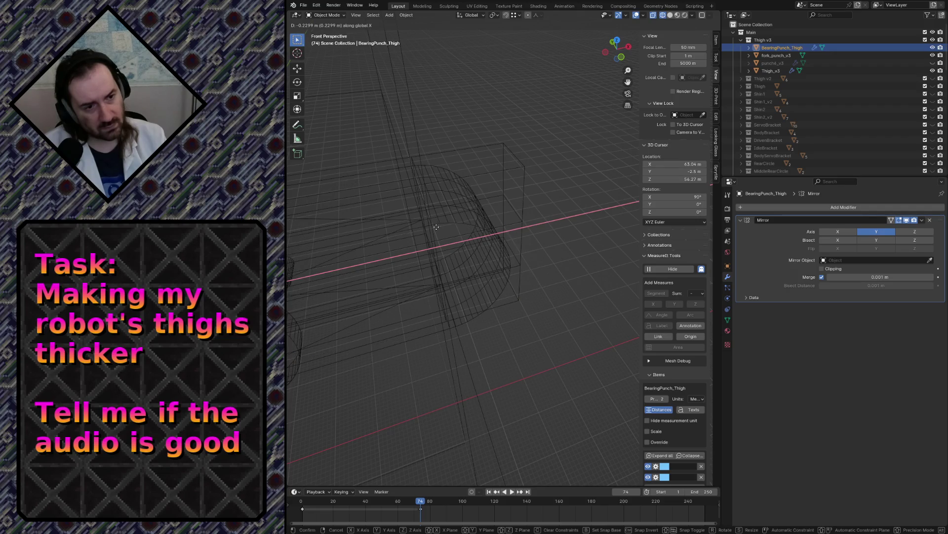
pyautogui.click(480, 190)
# - Fly around to inspect the fit, then select Thigh_v3 and show its Boolean cuts
pyautogui.scroll(-5, 480, 190)
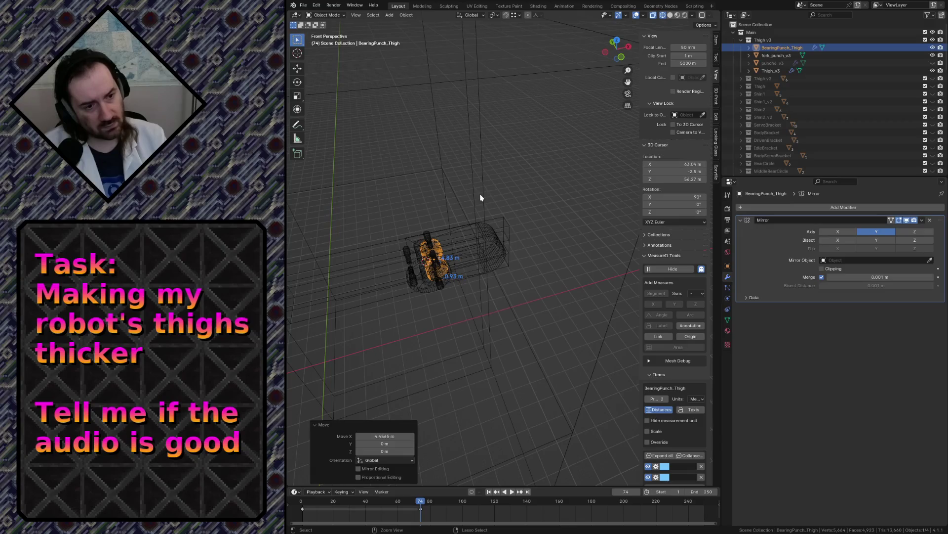
pyautogui.hotkey('shift', '`')
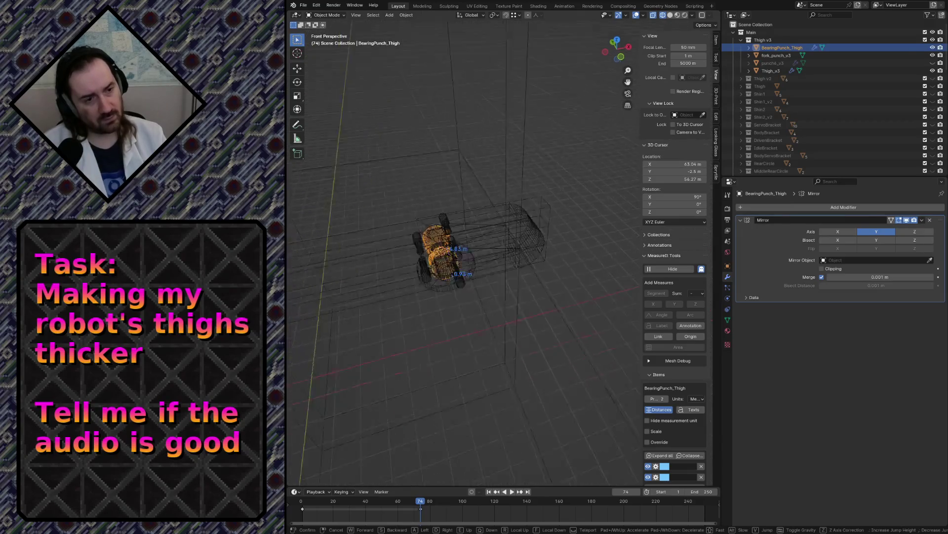
pyautogui.press('w')
pyautogui.click(474, 173)
pyautogui.click(464, 100)
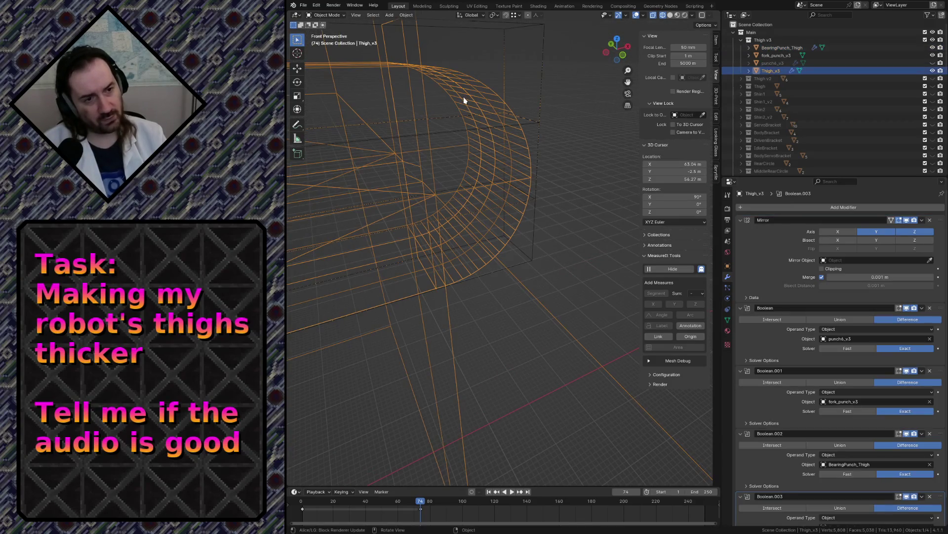
# - Delete the leftover cube's linked vertices from the Thigh_v3 mesh in Edit Mode
pyautogui.hotkey('shift', '`')
pyautogui.press('s')
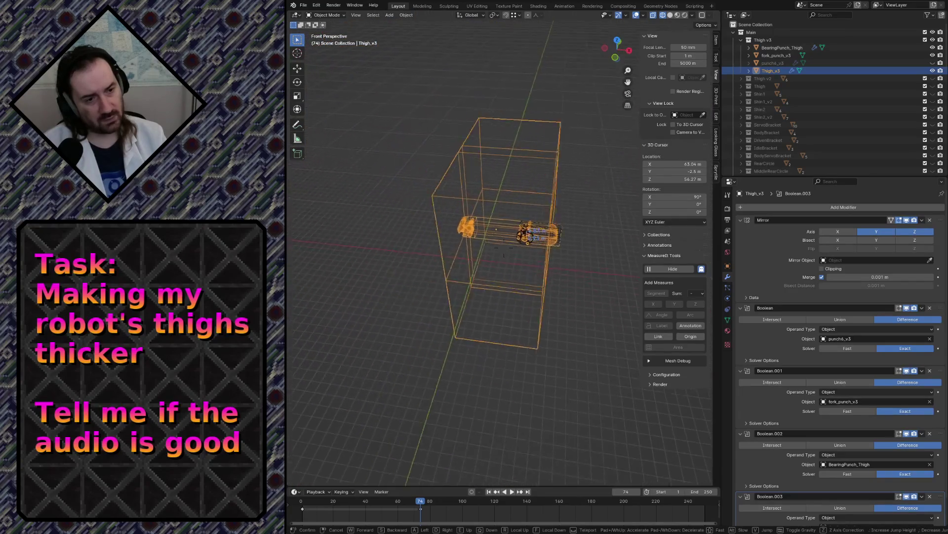
pyautogui.click(464, 87)
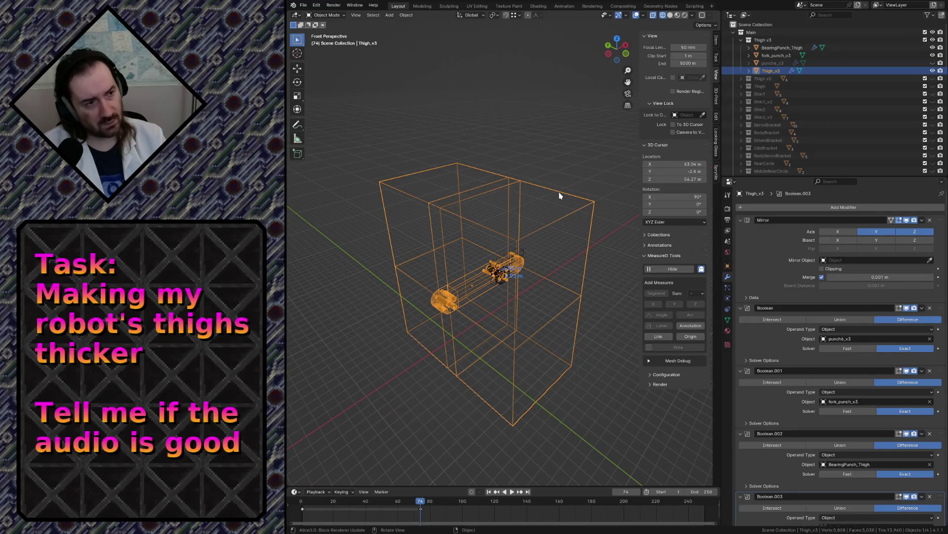
pyautogui.press('Tab')
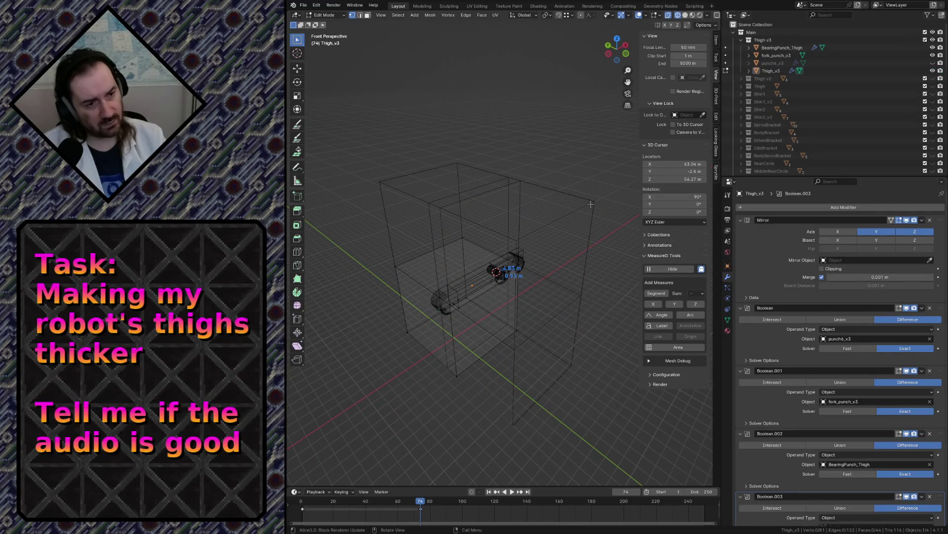
pyautogui.hotkey('ctrl', 'l')
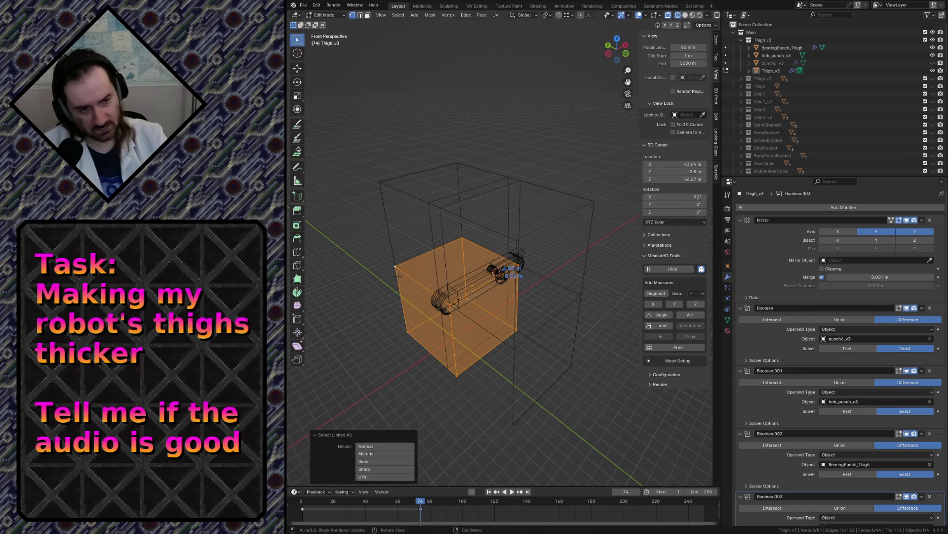
pyautogui.press('x')
pyautogui.click(399, 280)
pyautogui.press('Tab')
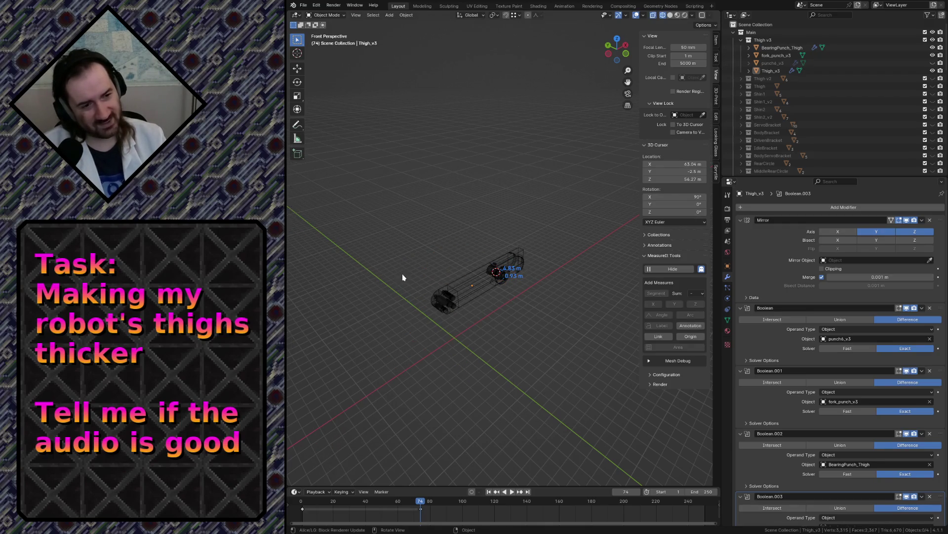
# - Move the view near the thigh and select the BearingPunch_Thigh object
pyautogui.hotkey('shift', '`')
pyautogui.press('w')
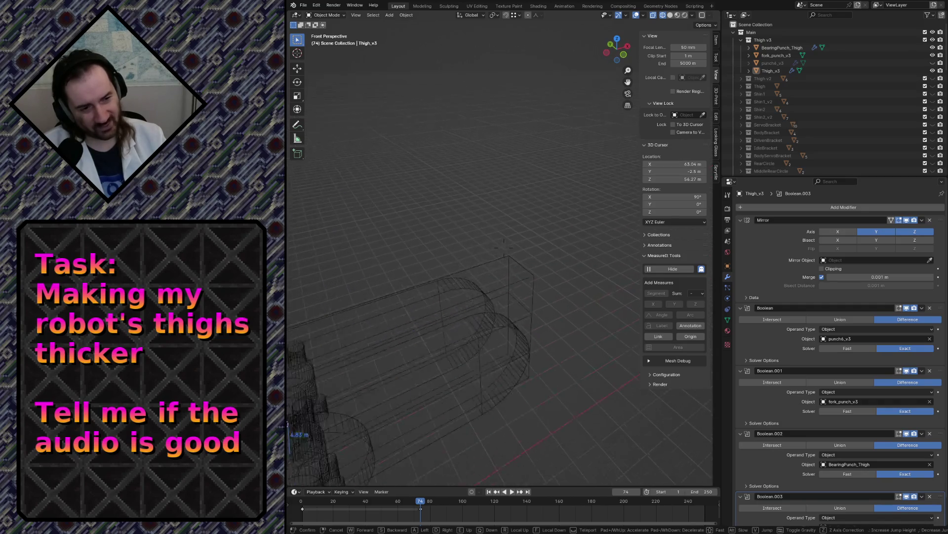
pyautogui.click(430, 245)
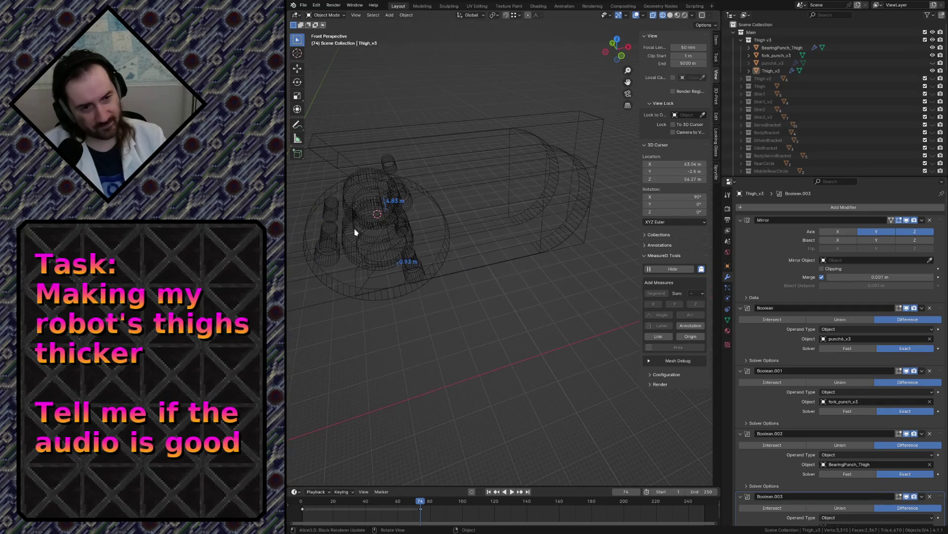
pyautogui.click(418, 225)
pyautogui.click(361, 209)
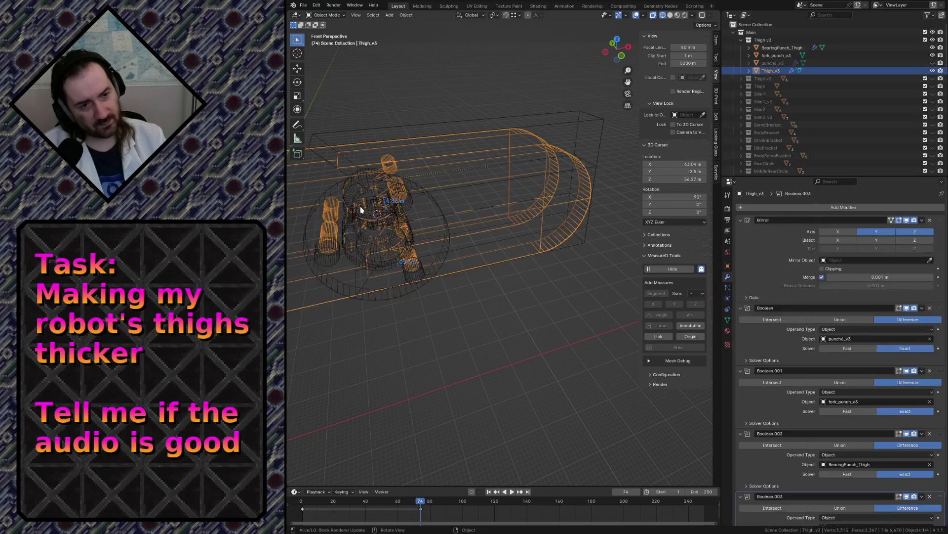
pyautogui.click(776, 54)
pyautogui.click(776, 47)
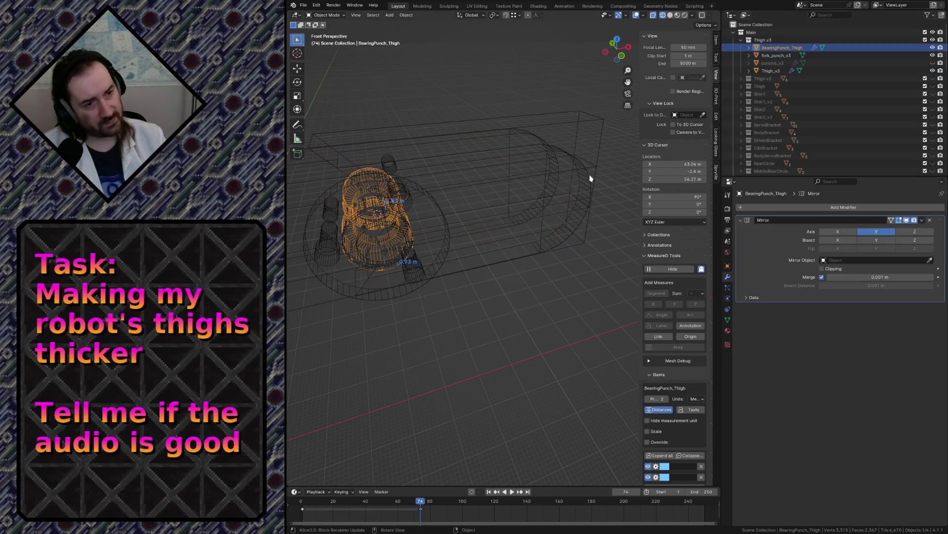
# - Try moving BearingPunch_Thigh along X, undoing the attempts, and hide fork_punch_v3
pyautogui.press('g')
pyautogui.press('y')
pyautogui.press('x')
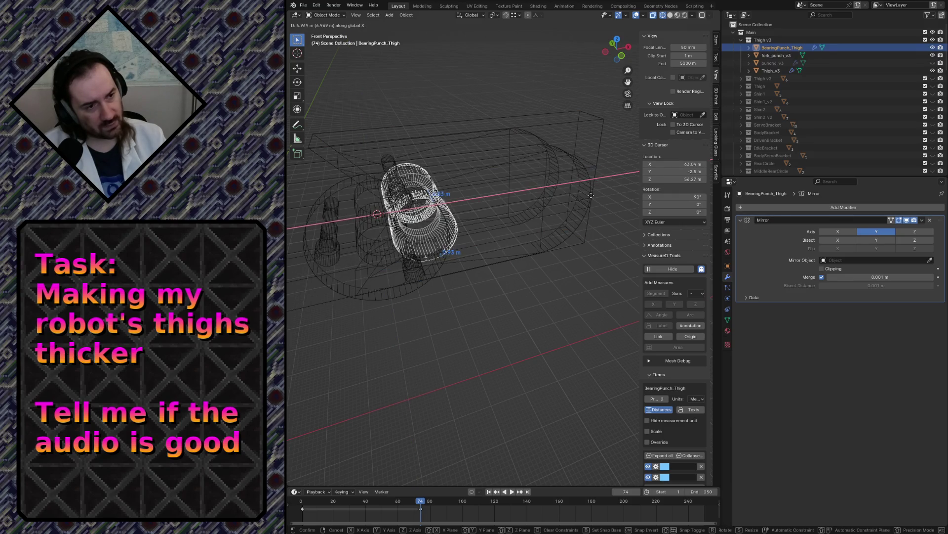
pyautogui.press('ctrl')
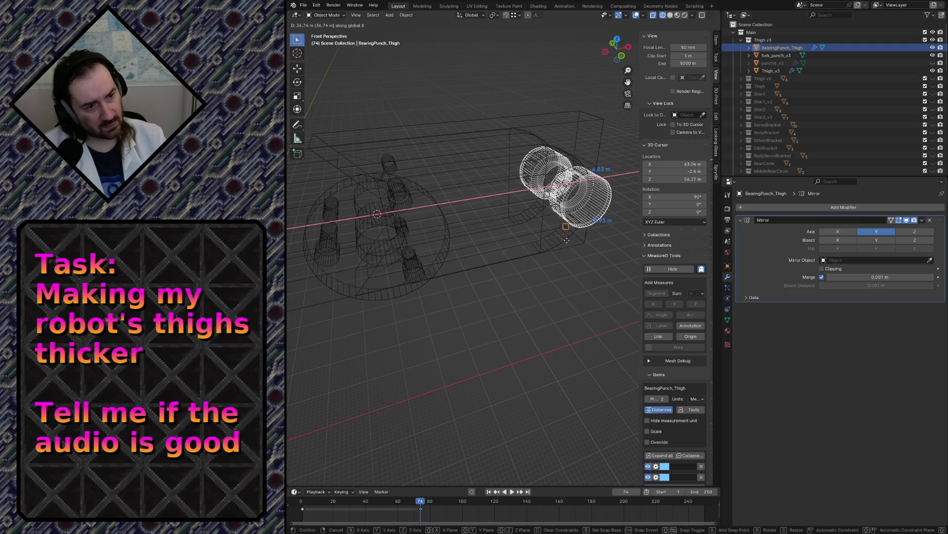
pyautogui.press('ctrl')
pyautogui.click(565, 226)
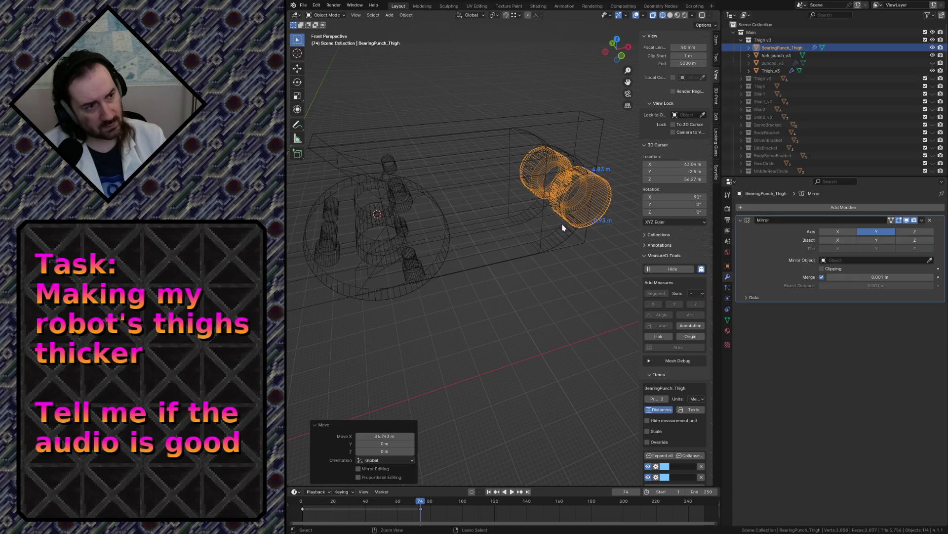
pyautogui.hotkey('ctrl', 'z')
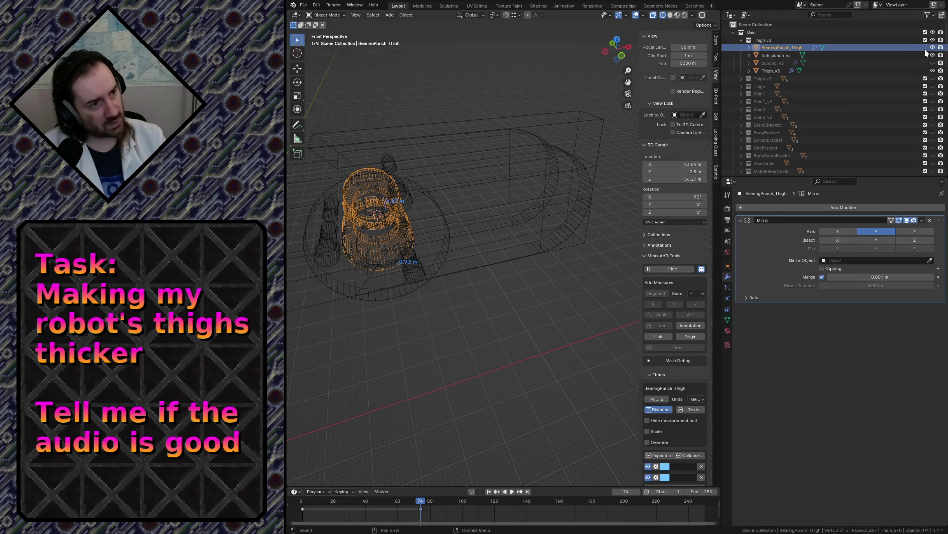
pyautogui.click(933, 55)
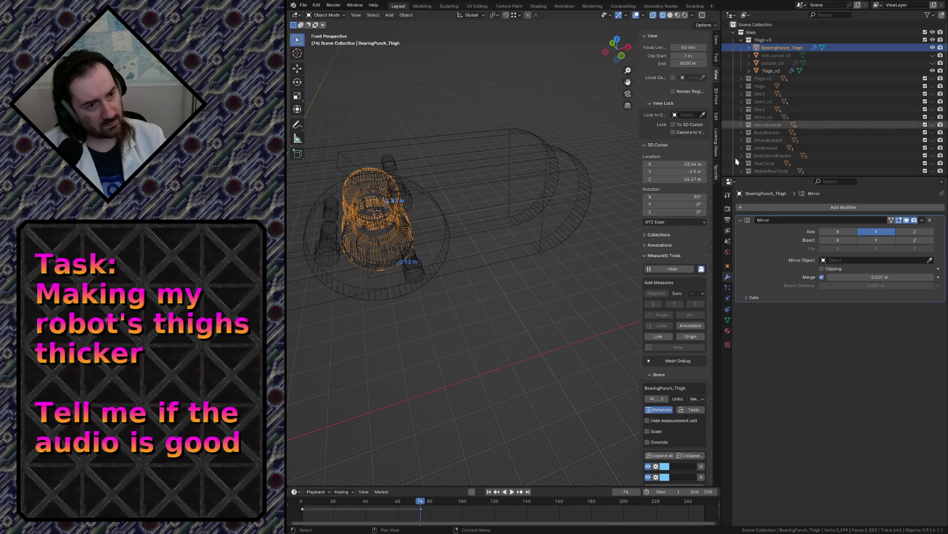
pyautogui.press('g')
pyautogui.press('x')
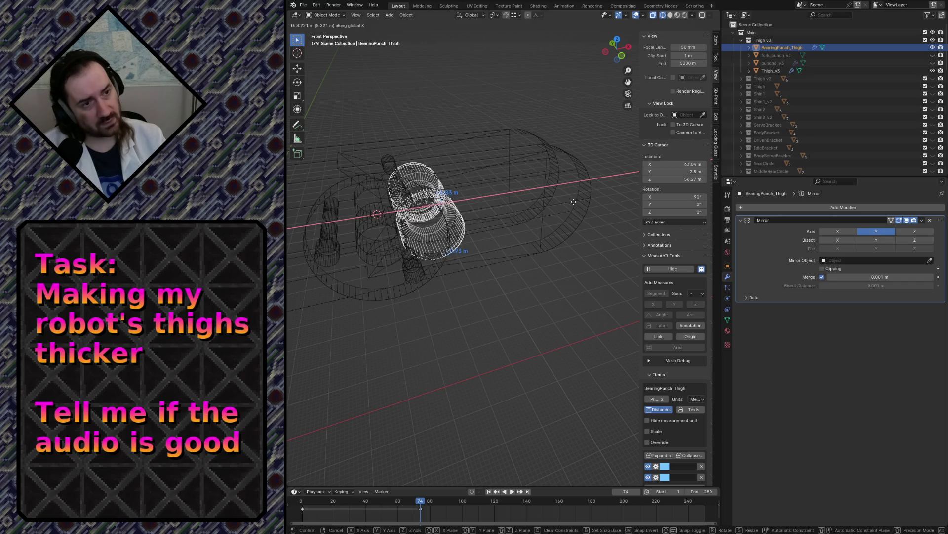
pyautogui.click(612, 213)
pyautogui.hotkey('ctrl', 'z')
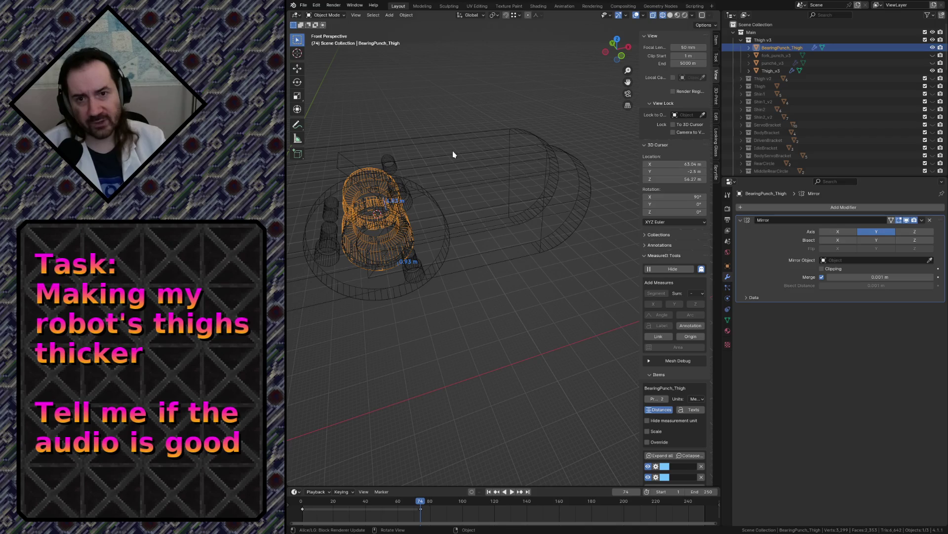
# - In front view, move BearingPunch_Thigh along X to 28.366 m and frame the ring
pyautogui.press('KP_1')
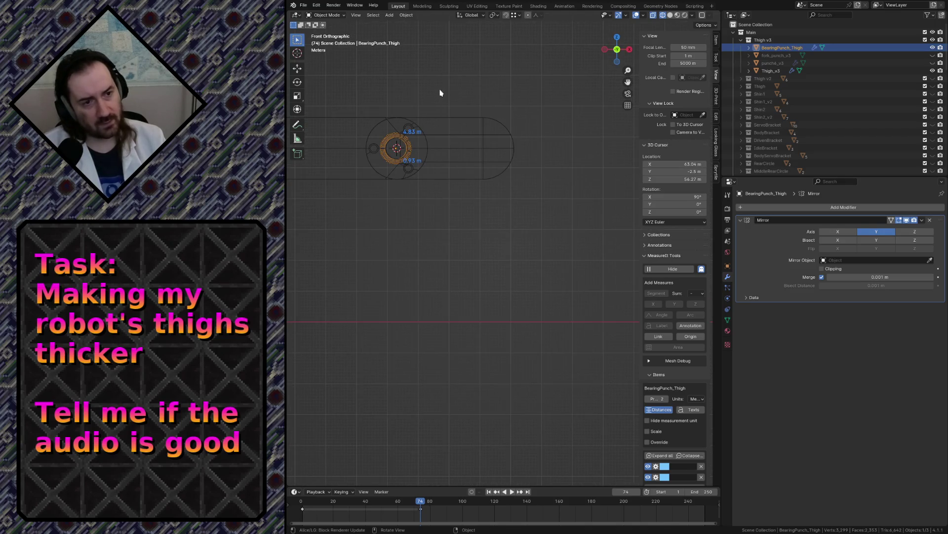
pyautogui.press('g')
pyautogui.press('y')
pyautogui.press('x')
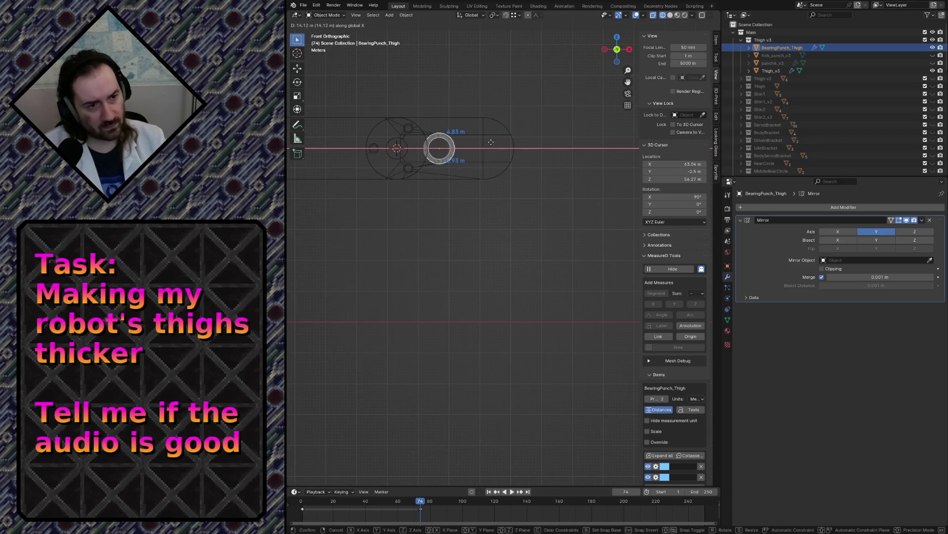
pyautogui.click(535, 151)
pyautogui.press('KP_Decimal')
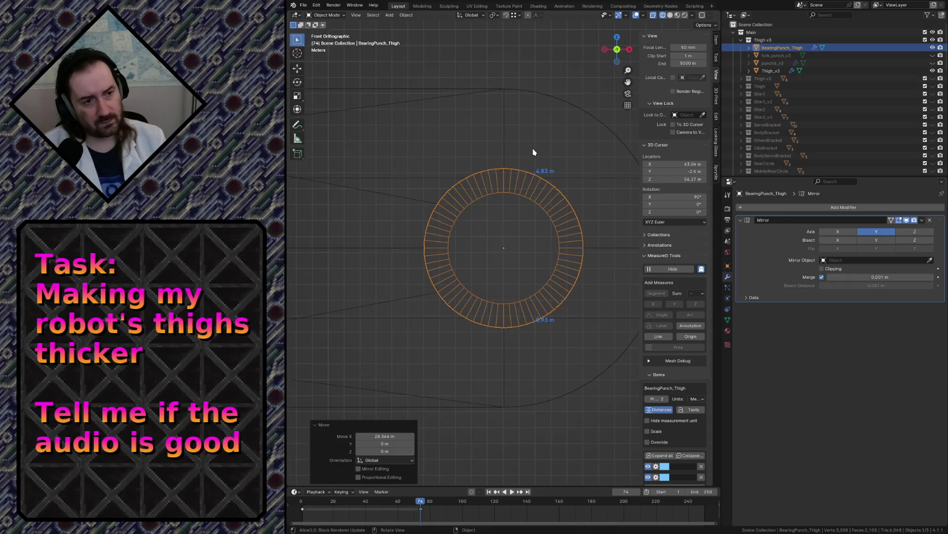
pyautogui.scroll(4, 525, 208)
pyautogui.scroll(-1, 503, 137)
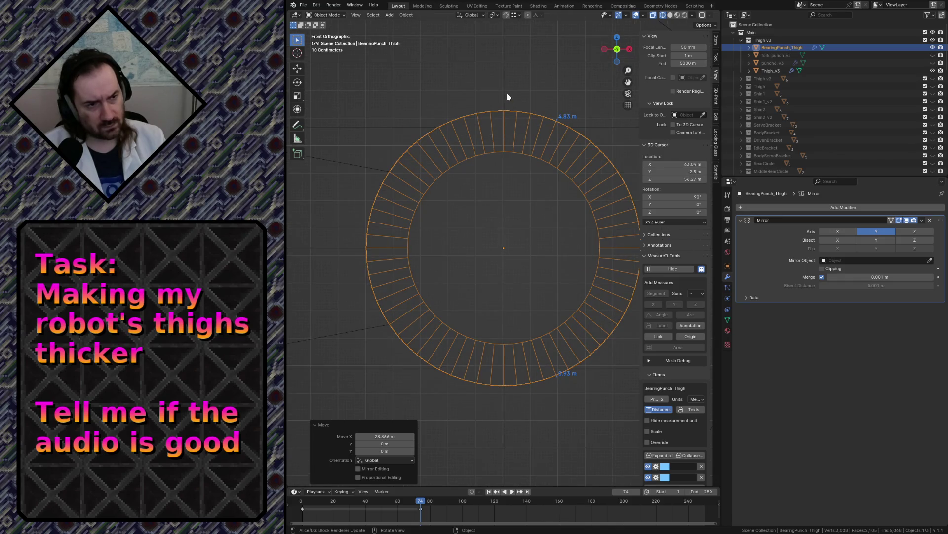
pyautogui.scroll(-8, 507, 97)
pyautogui.scroll(7, 508, 97)
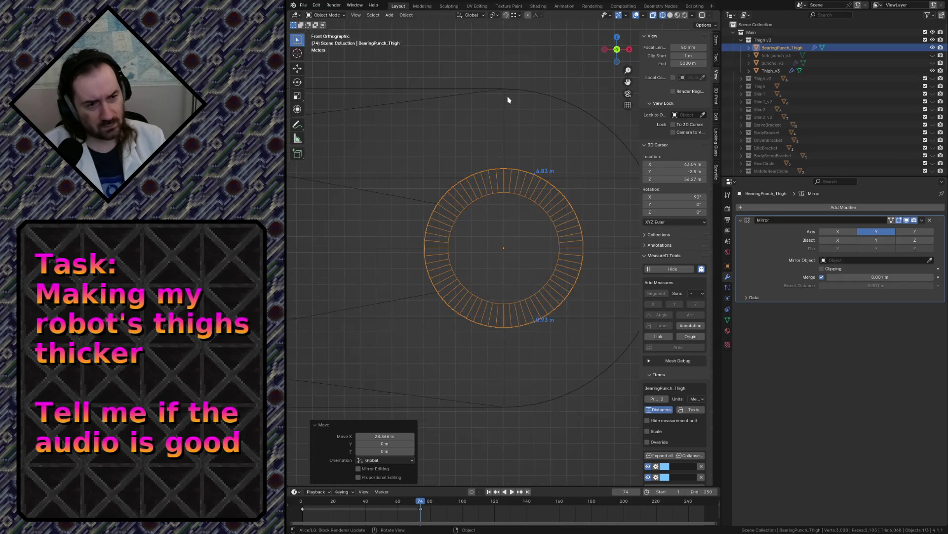
pyautogui.scroll(-5, 508, 99)
pyautogui.scroll(4, 499, 129)
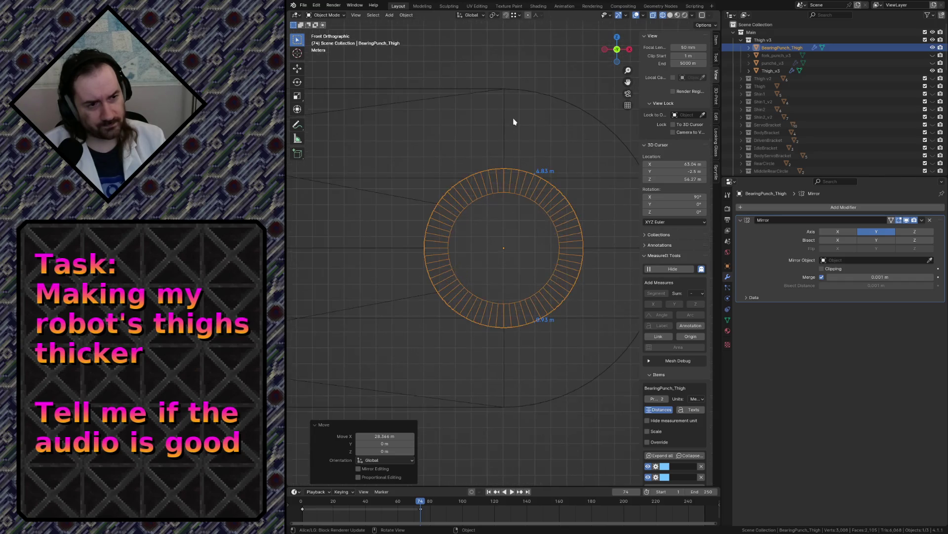
# - Select the thigh's bearing-ring centre vertex in Edit Mode, then return to Object Mode
pyautogui.click(507, 103)
pyautogui.press('Tab')
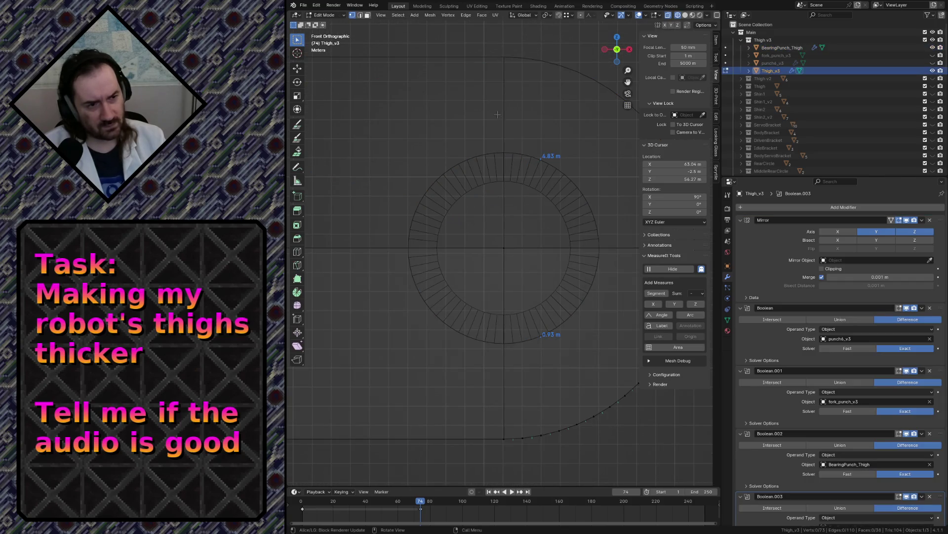
pyautogui.moveTo(495, 237); pyautogui.dragTo(509, 262)
pyautogui.scroll(1, 509, 262)
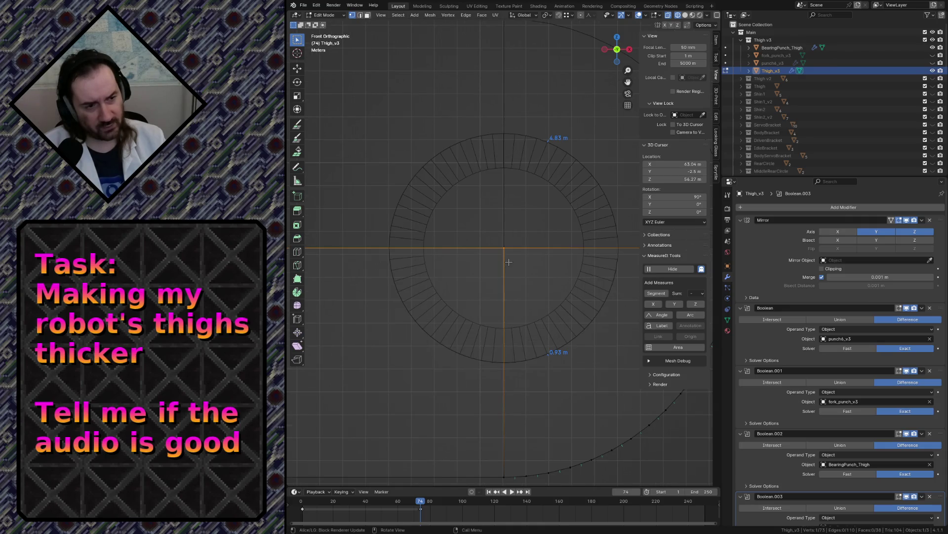
pyautogui.hotkey('shift', '`')
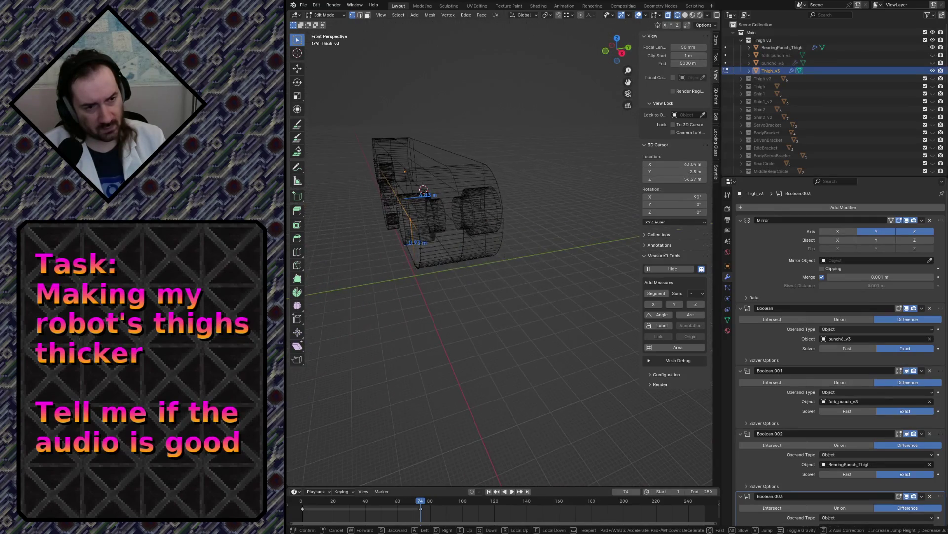
pyautogui.click(509, 262)
pyautogui.hotkey('ctrl', 'Tab')
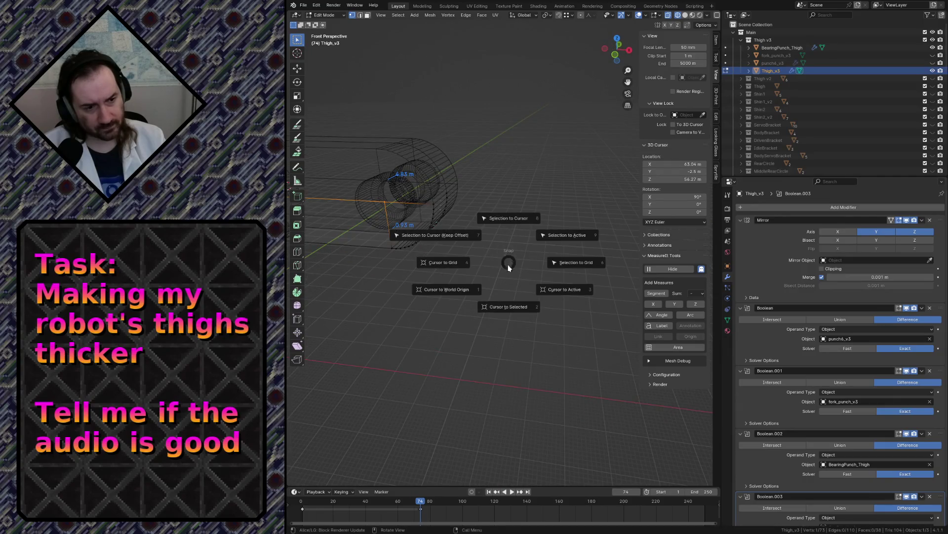
pyautogui.click(504, 308)
# - Copy the ring centre's precise X coordinate in orthographic front view
pyautogui.click(379, 185)
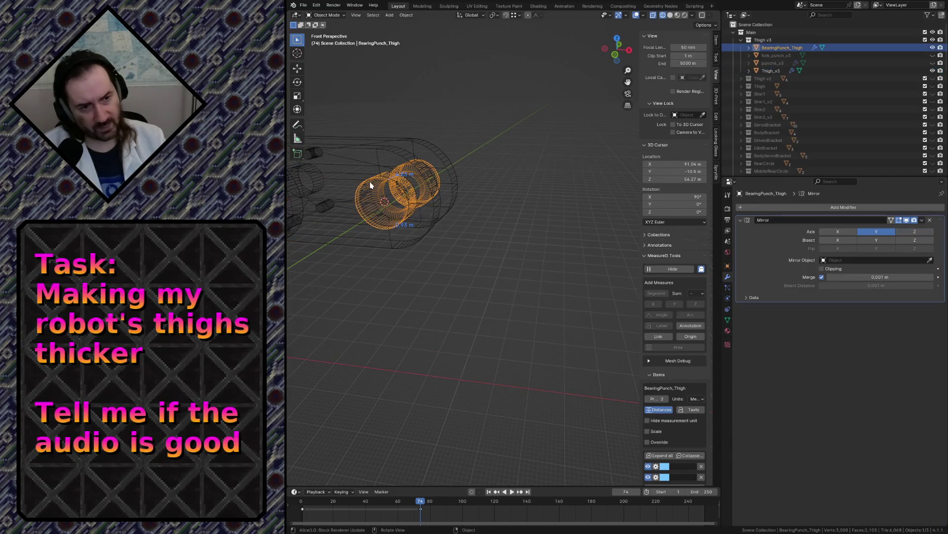
pyautogui.press('KP_5')
pyautogui.press('KP_1')
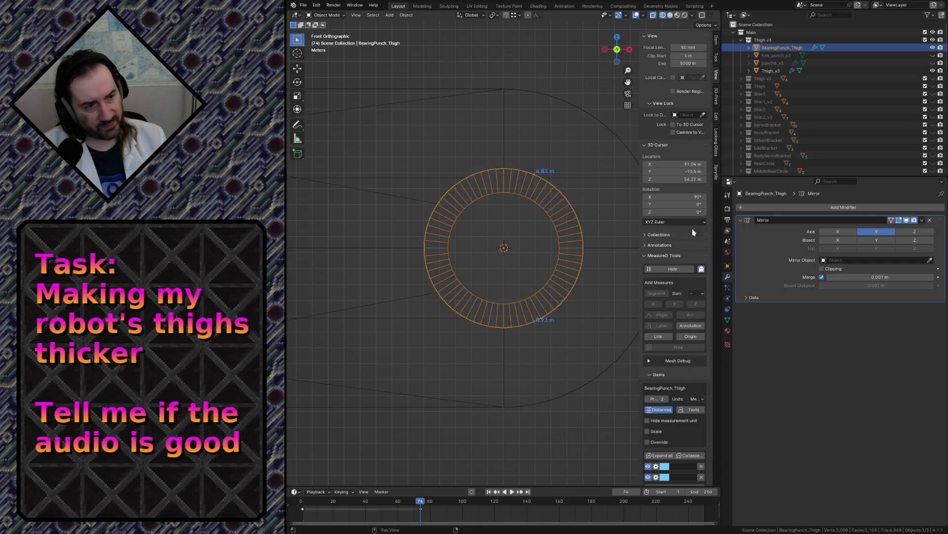
pyautogui.click(680, 165)
pyautogui.click(472, 157)
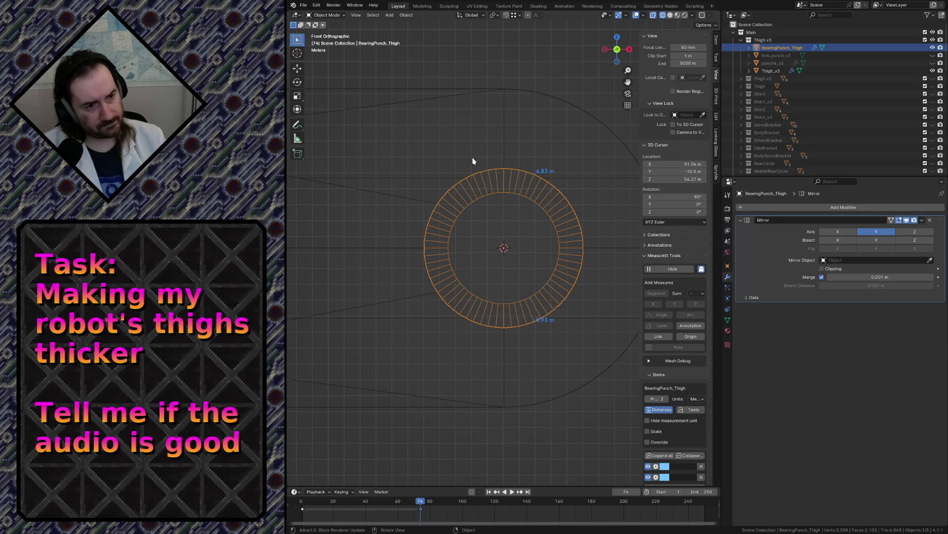
# - Set BearingPunch_Thigh's Location X to 91.035 m in the Item panel
pyautogui.click(472, 157)
pyautogui.click(459, 185)
pyautogui.click(460, 185)
pyautogui.click(463, 159)
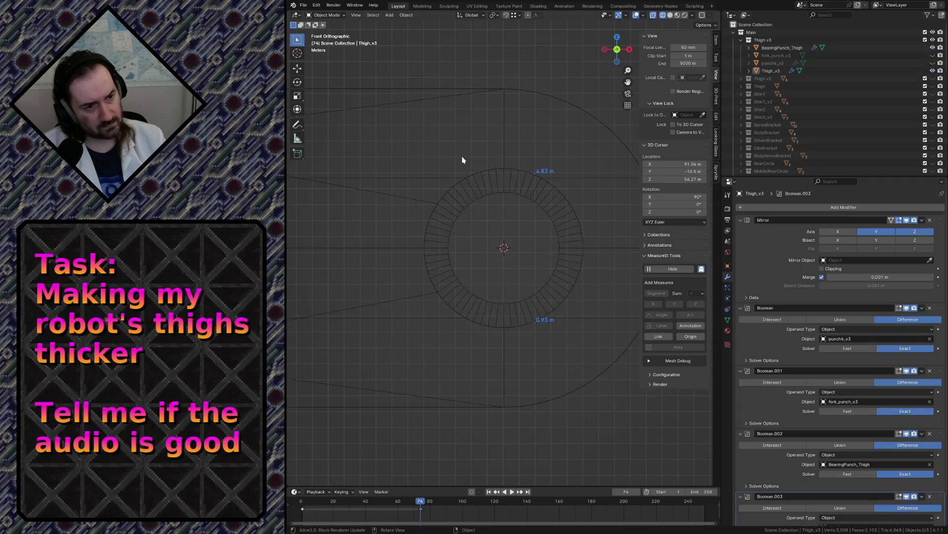
pyautogui.click(470, 199)
pyautogui.click(715, 43)
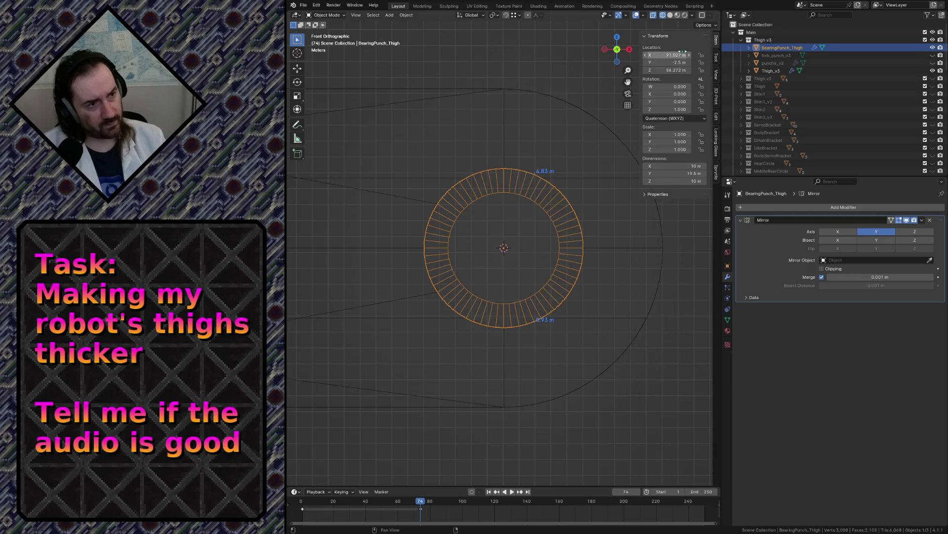
pyautogui.click(667, 55)
pyautogui.click(522, 133)
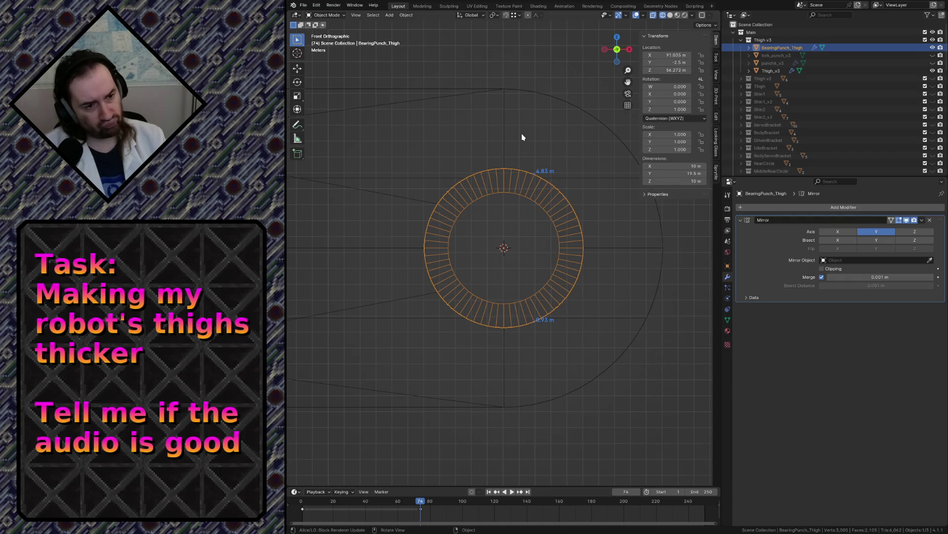
pyautogui.click(520, 142)
pyautogui.scroll(-6, 520, 142)
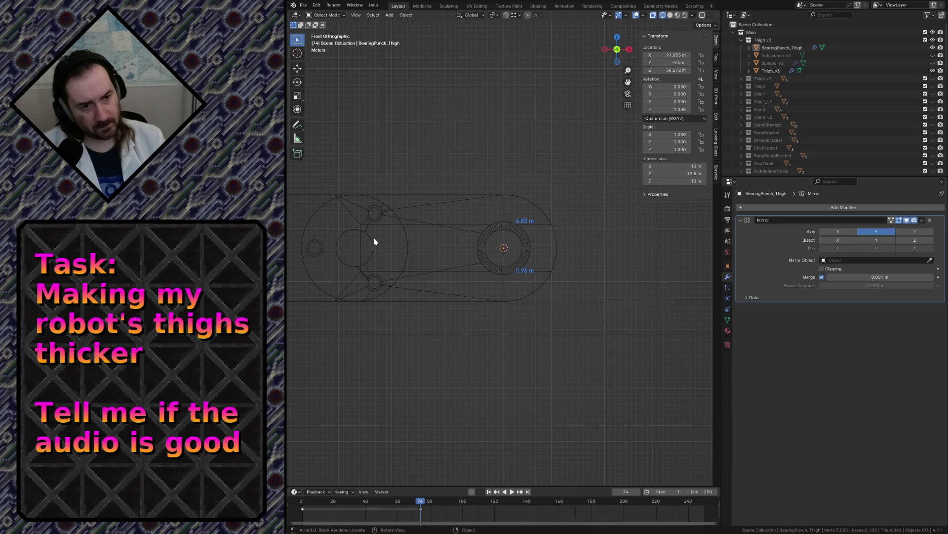
# - Paste X 91.035 m into BearingCap_v2's Location X
pyautogui.click(374, 239)
pyautogui.click(675, 55)
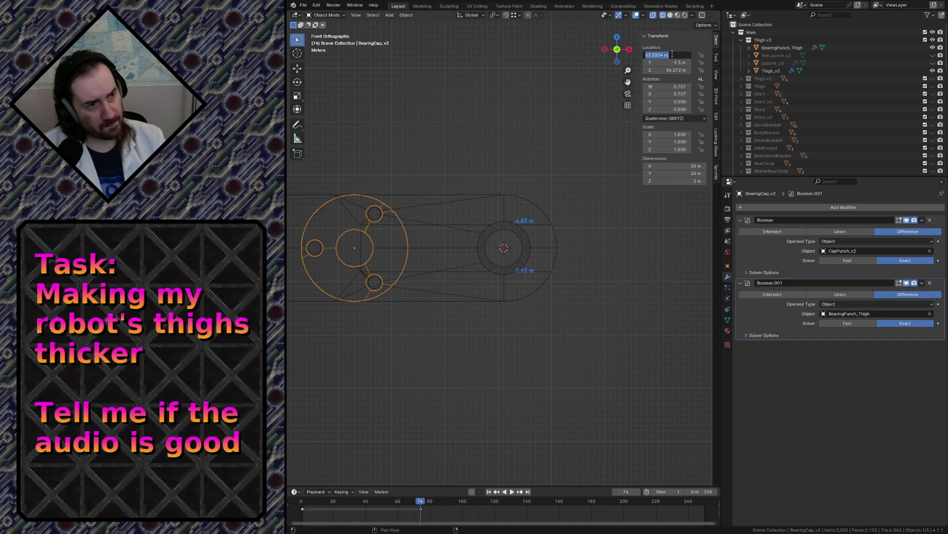
pyautogui.write('91.0354 m')
pyautogui.press('Return')
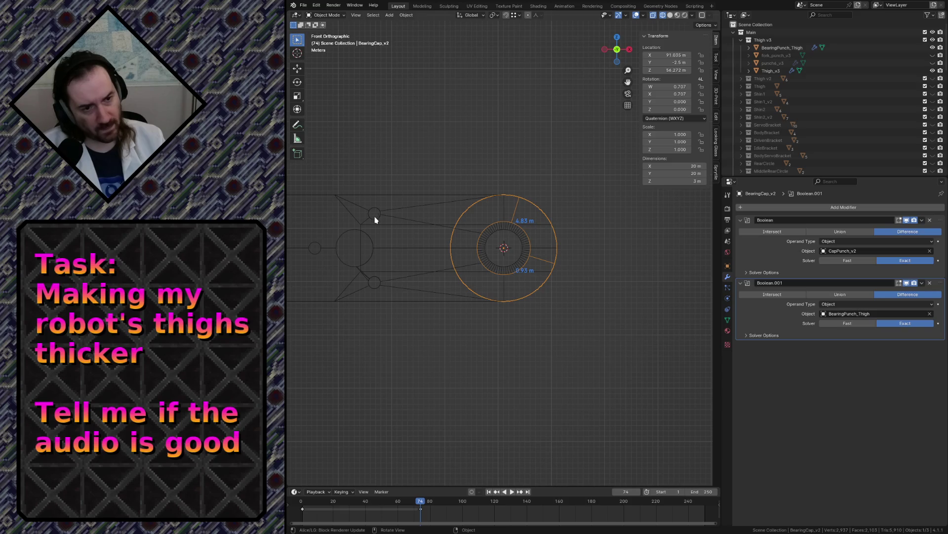
pyautogui.click(374, 217)
pyautogui.scroll(-5, 815, 87)
pyautogui.scroll(5, 816, 87)
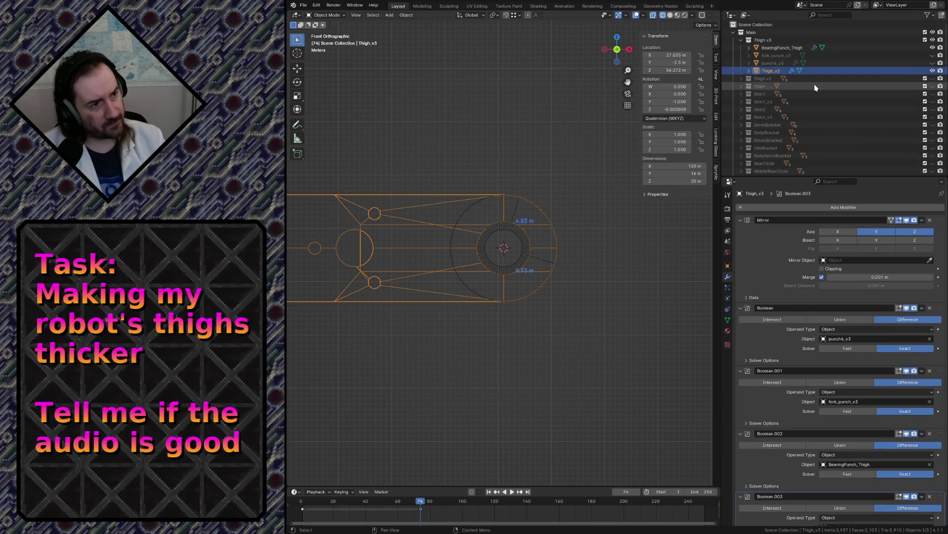
pyautogui.scroll(-10, 822, 94)
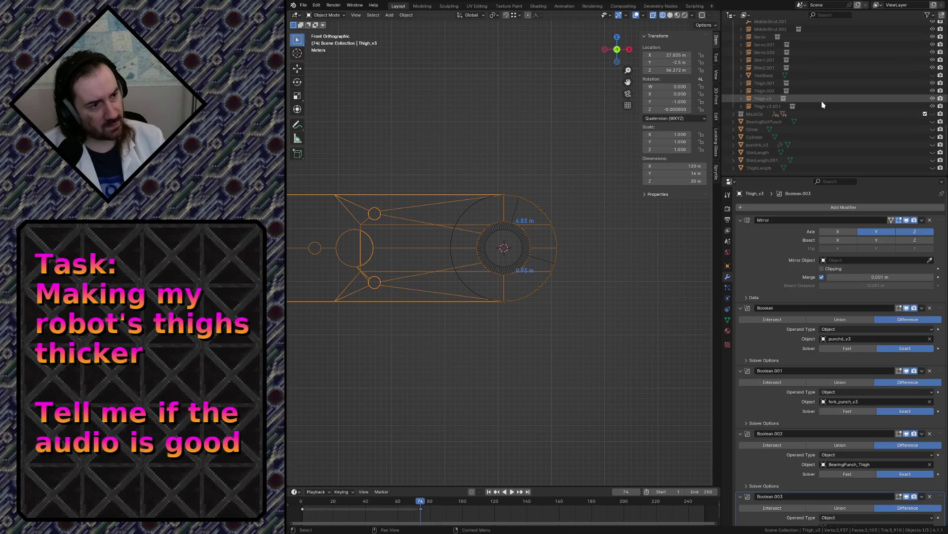
pyautogui.scroll(3, 790, 103)
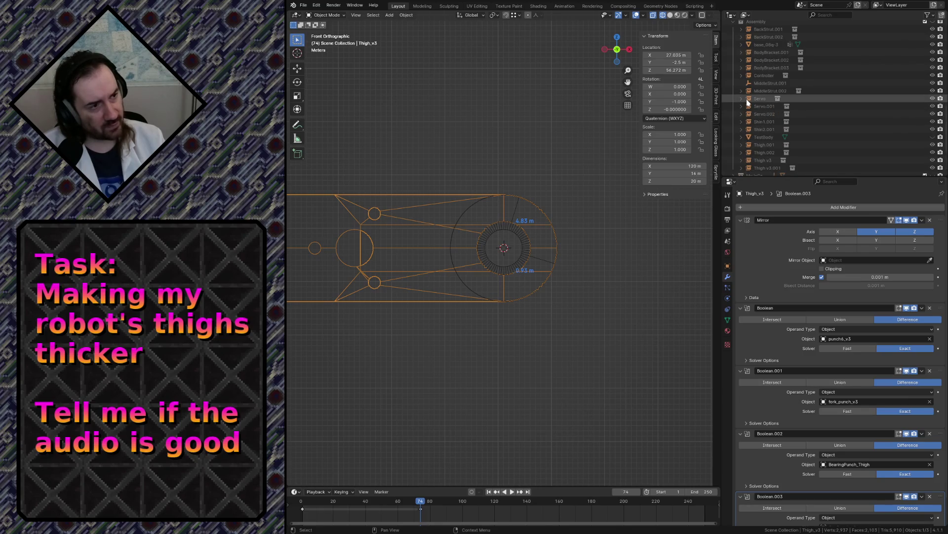
pyautogui.scroll(4, 748, 101)
# - Unhide CapPunch_v2 and set its Location X to 91.035 m
pyautogui.click(740, 52)
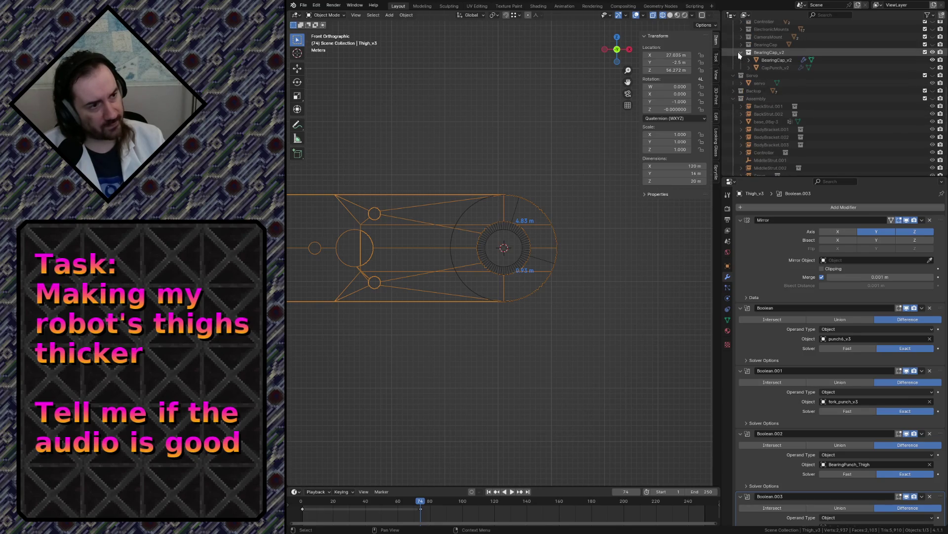
pyautogui.click(906, 68)
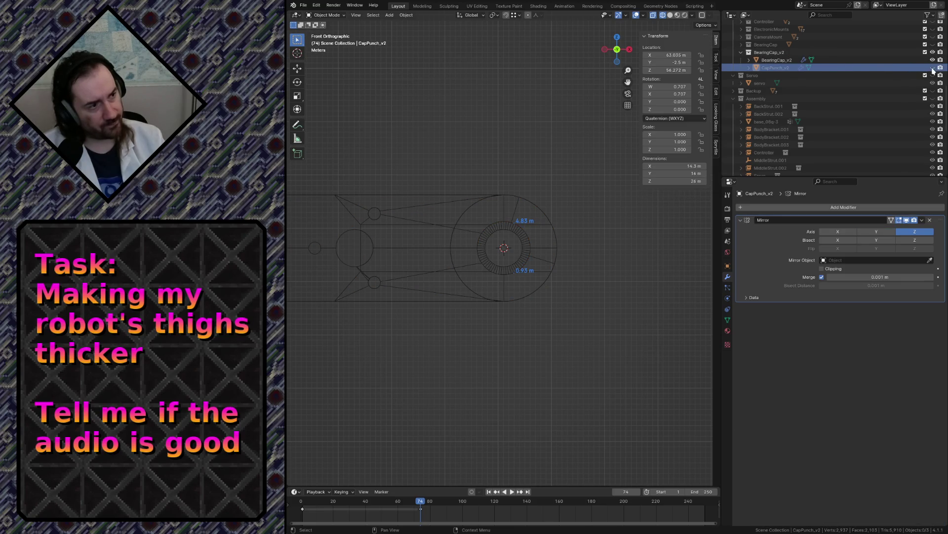
pyautogui.click(933, 68)
pyautogui.click(776, 68)
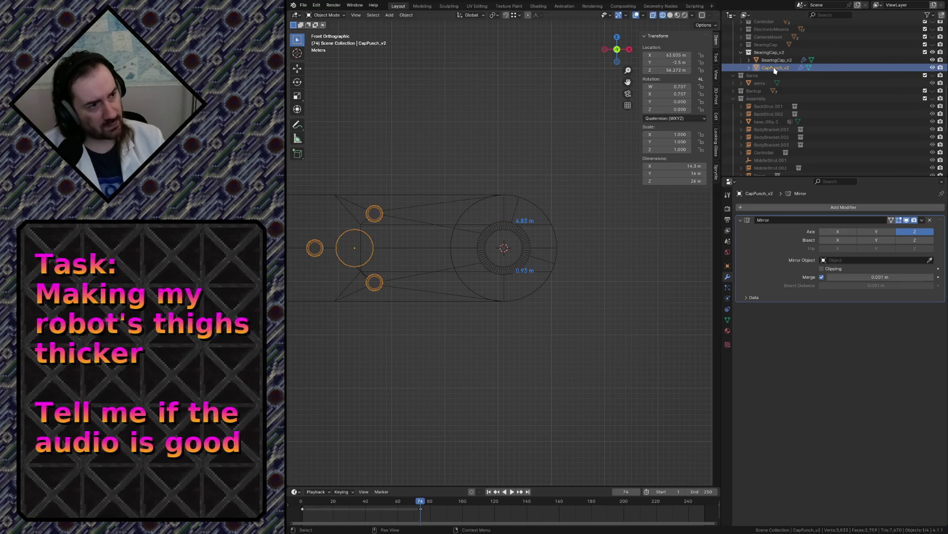
pyautogui.click(674, 55)
pyautogui.write('91.035')
pyautogui.press('Return')
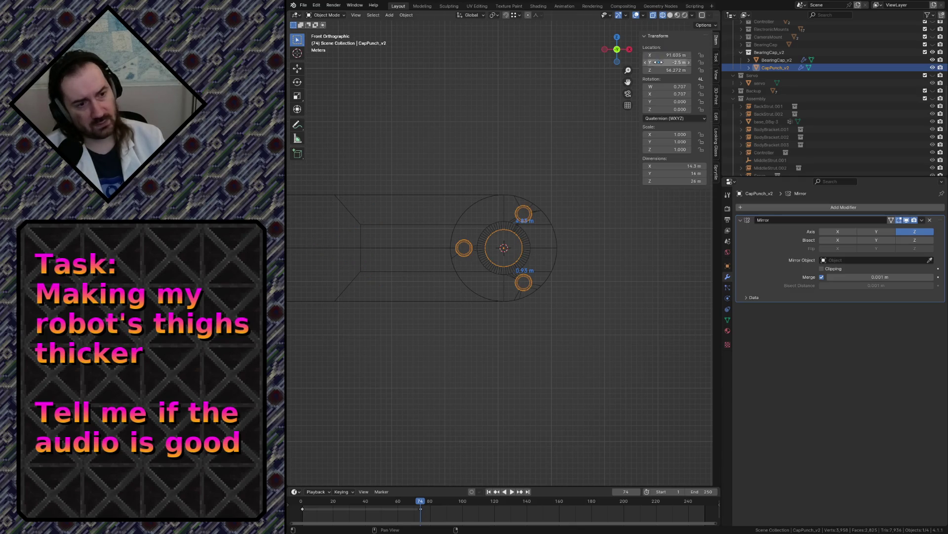
pyautogui.click(533, 100)
# - Save robot.blend, switch to solid shading, and hide CapPunch_v2
pyautogui.hotkey('shift', '`')
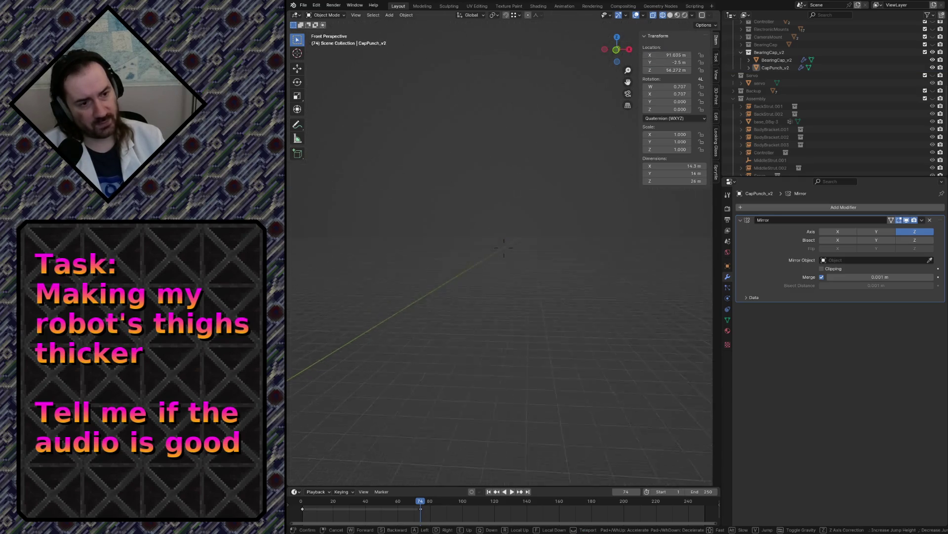
pyautogui.press('Escape')
pyautogui.hotkey('ctrl', 's')
pyautogui.press('z')
pyautogui.click(584, 102)
pyautogui.click(472, 256)
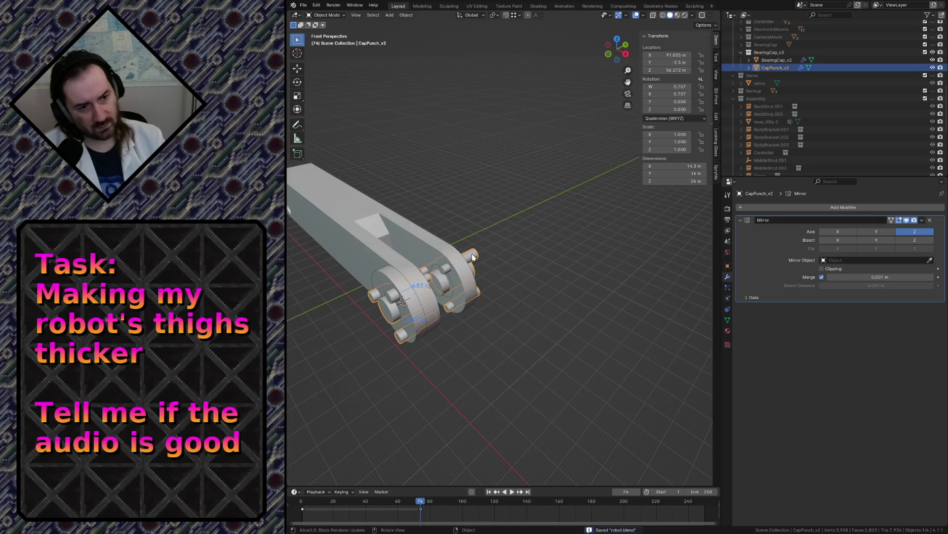
pyautogui.press('h')
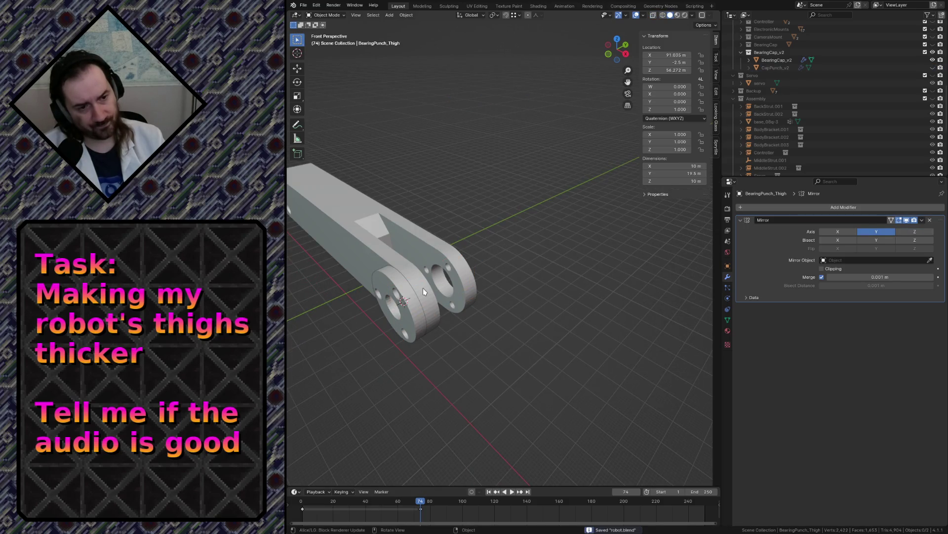
# - Collapse the BearingCap_v2 collection and make the Assembly collection visible
pyautogui.hotkey('shift', '`')
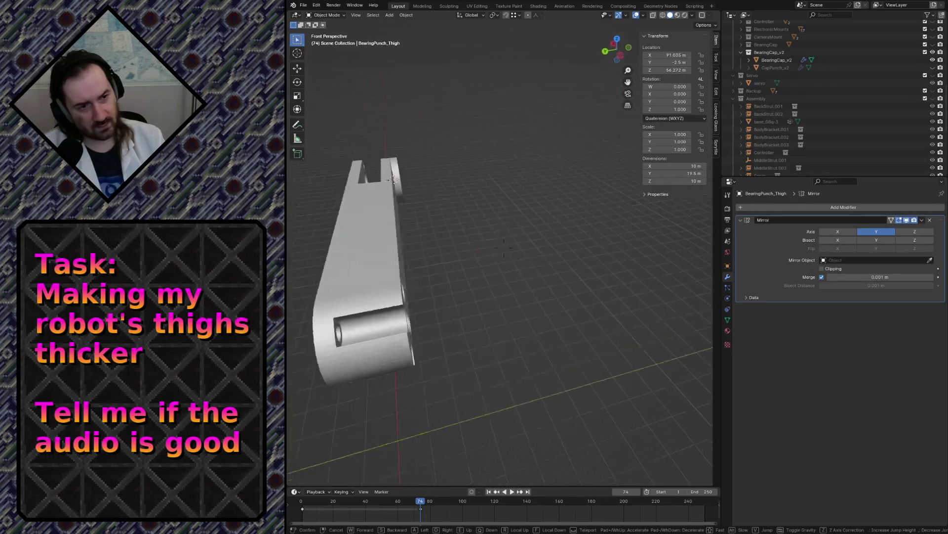
pyautogui.click(429, 288)
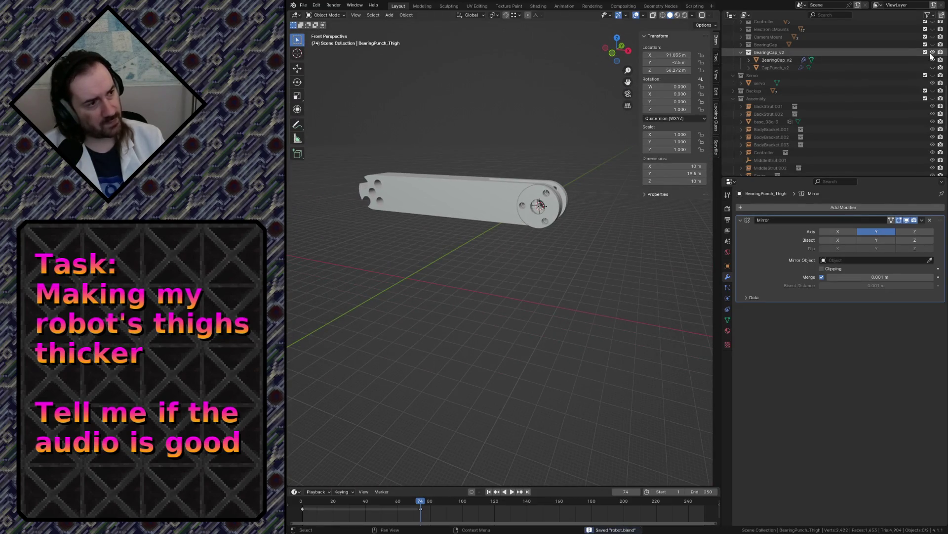
pyautogui.click(741, 51)
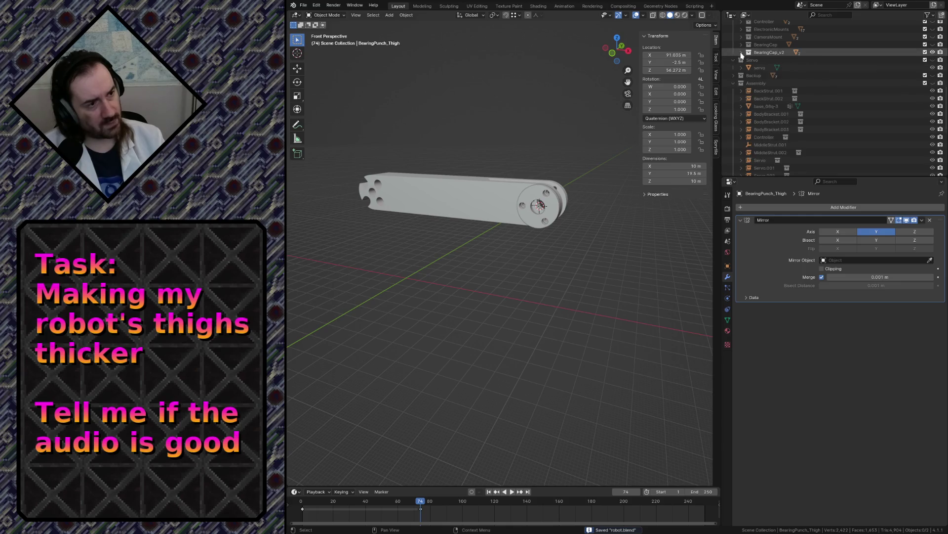
pyautogui.click(933, 83)
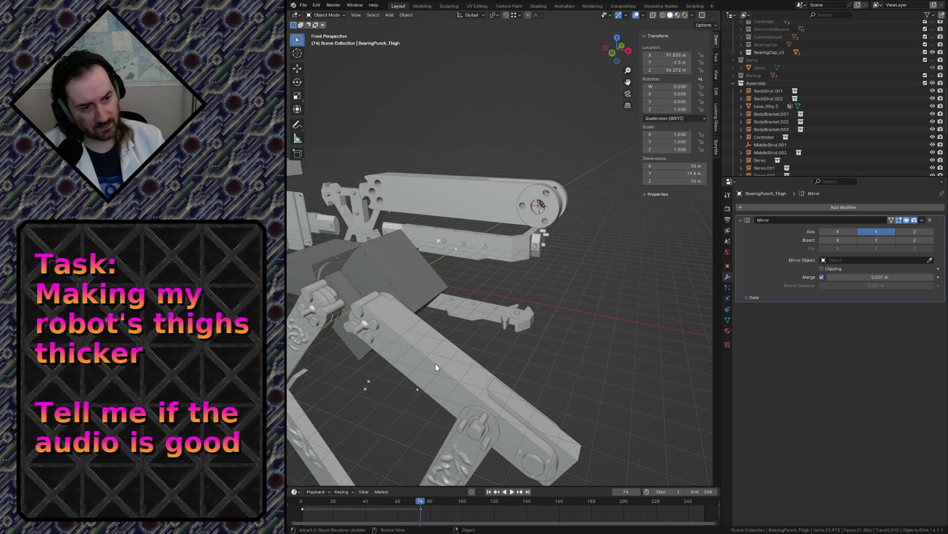
# - Walk to the leg assembly and frame Thigh.002 in orthographic front view
pyautogui.click(435, 363)
pyautogui.hotkey('shift', '`')
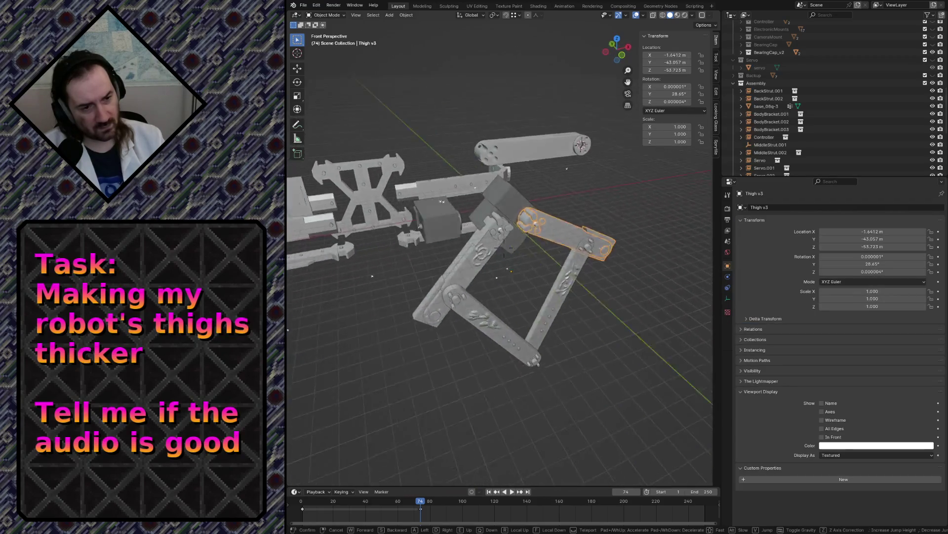
pyautogui.press('w')
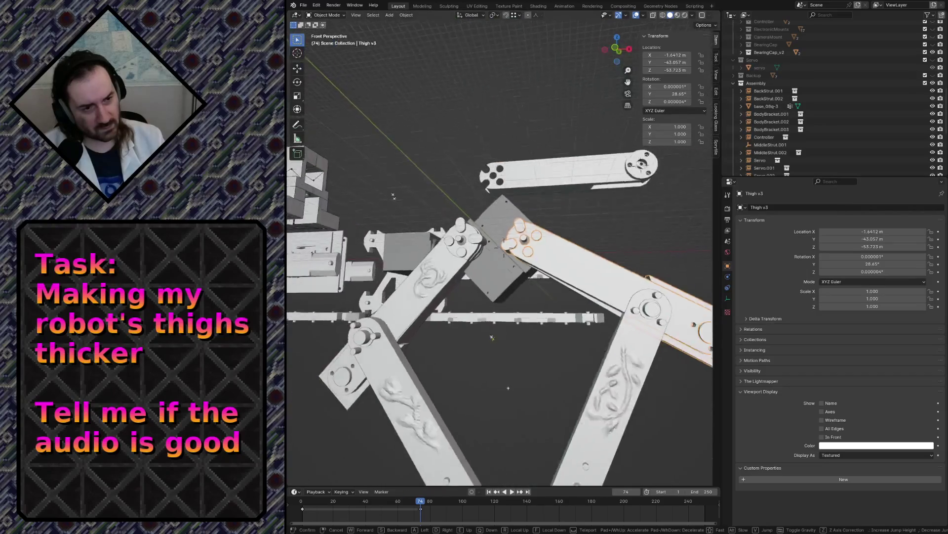
pyautogui.press('s')
pyautogui.press('w')
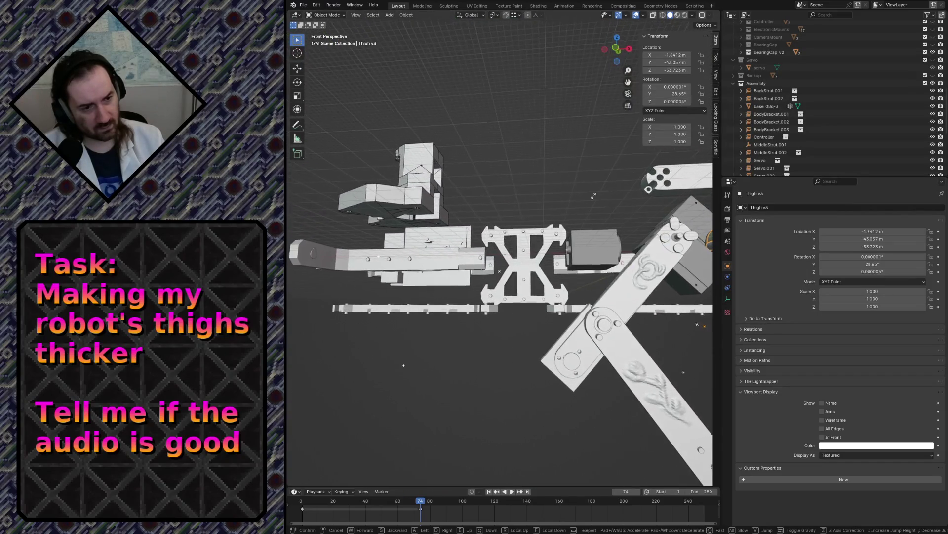
pyautogui.press('q')
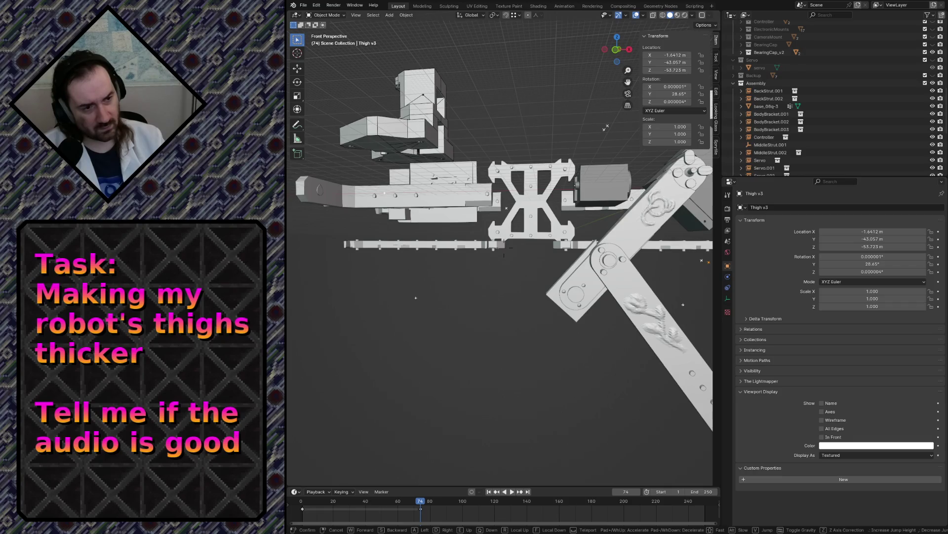
pyautogui.press('s')
pyautogui.press('w')
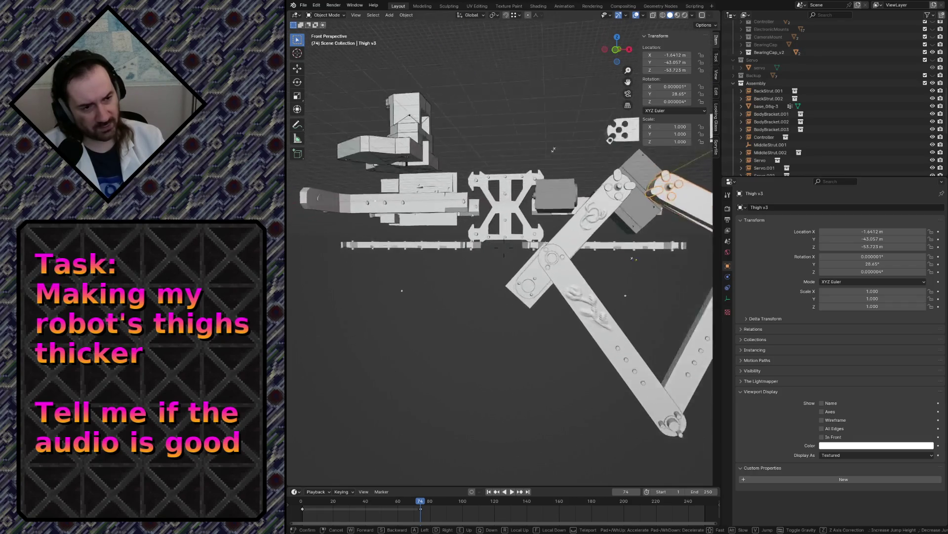
pyautogui.click(435, 362)
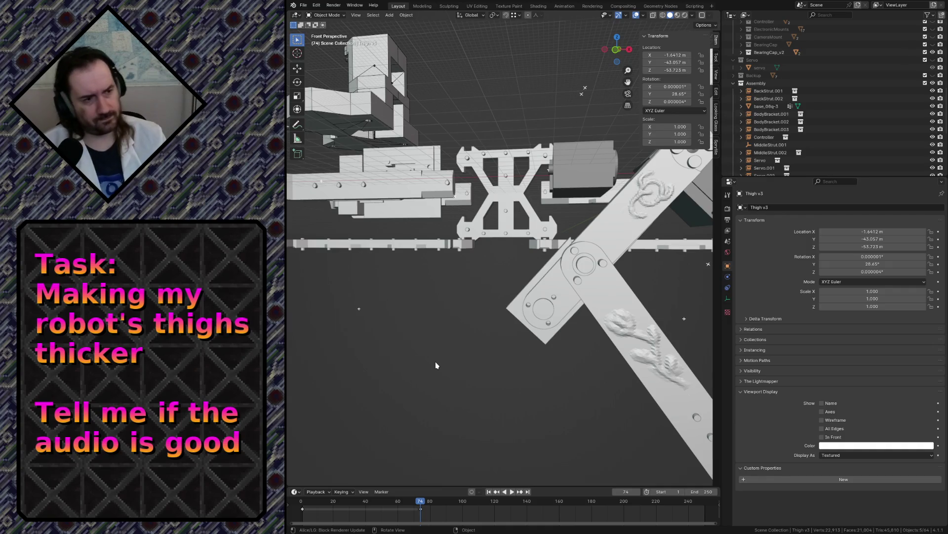
pyautogui.click(631, 186)
pyautogui.scroll(-6, 631, 187)
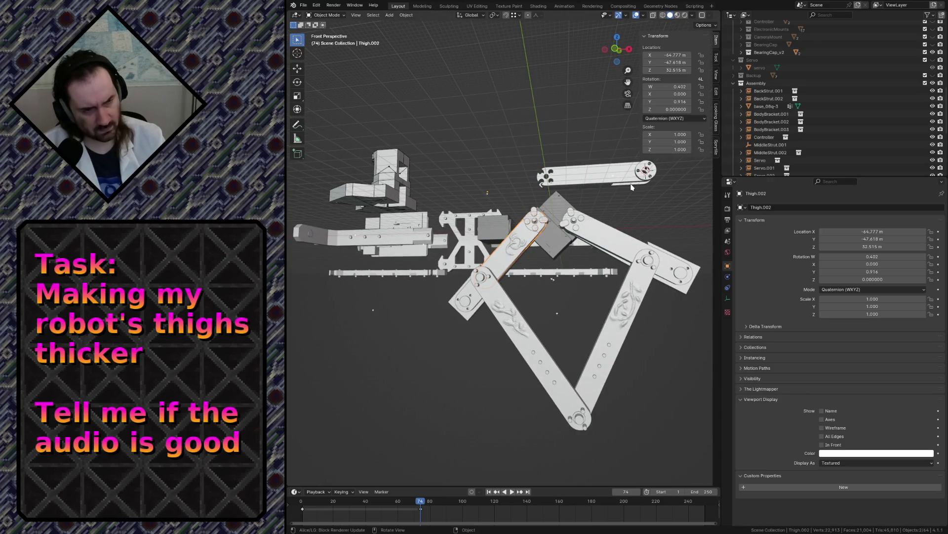
pyautogui.press('KP_5')
pyautogui.press('KP_Decimal')
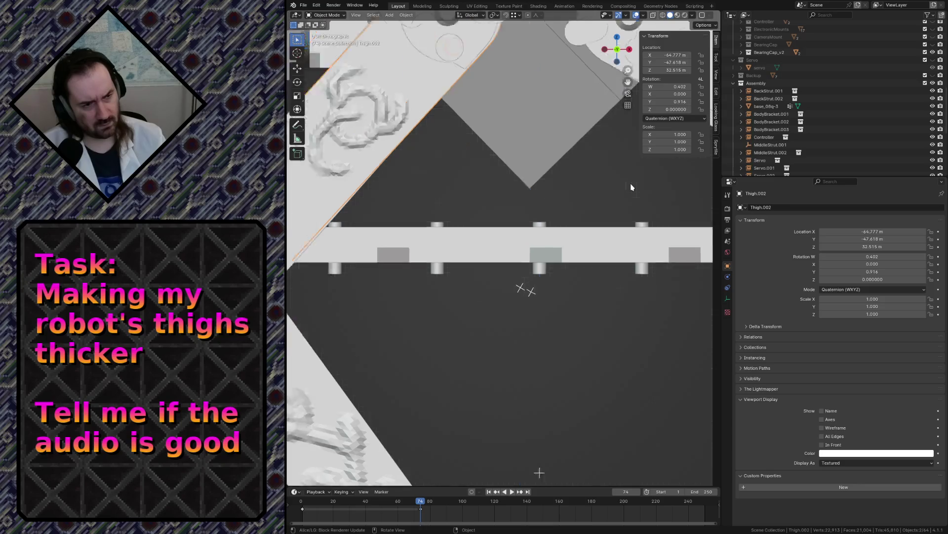
pyautogui.scroll(-5, 663, 172)
# - Rotate and move Thigh.002, then hide it
pyautogui.press('r')
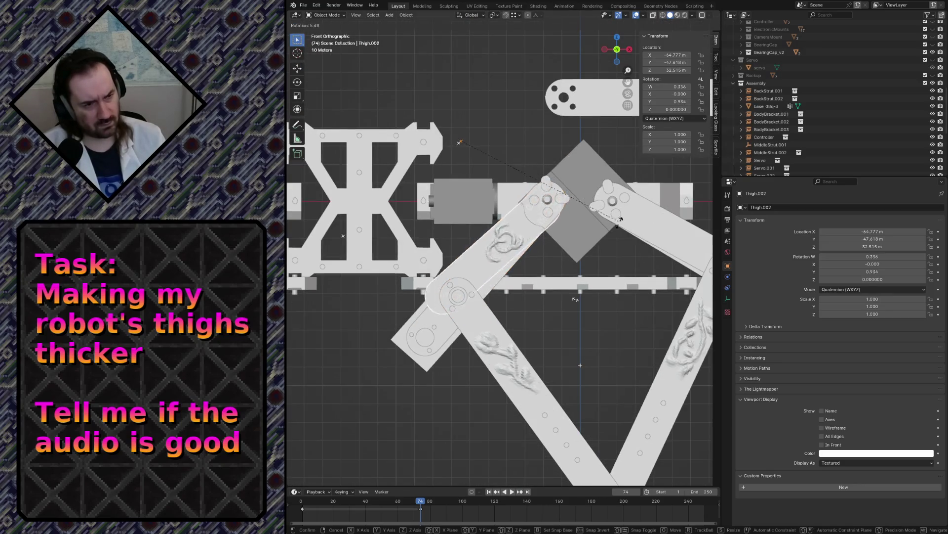
pyautogui.click(543, 322)
pyautogui.press('g')
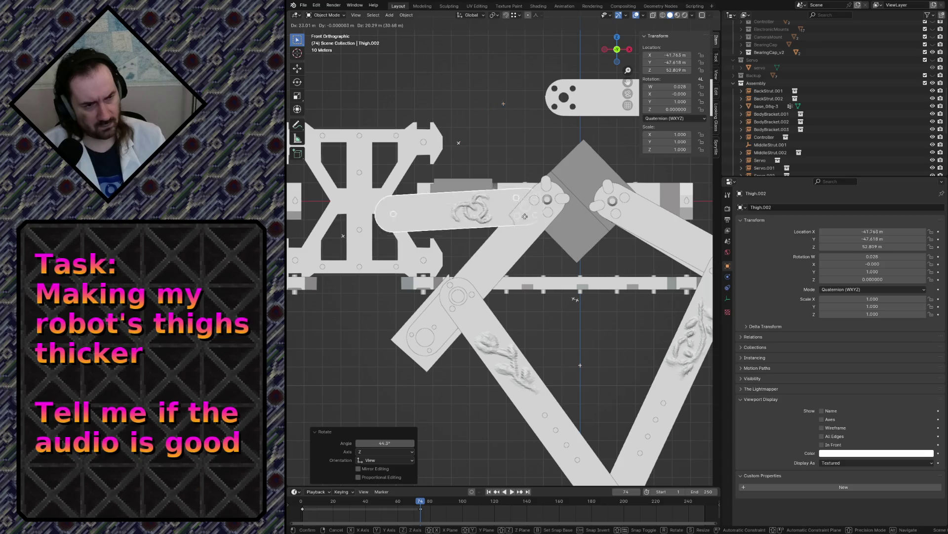
pyautogui.click(544, 209)
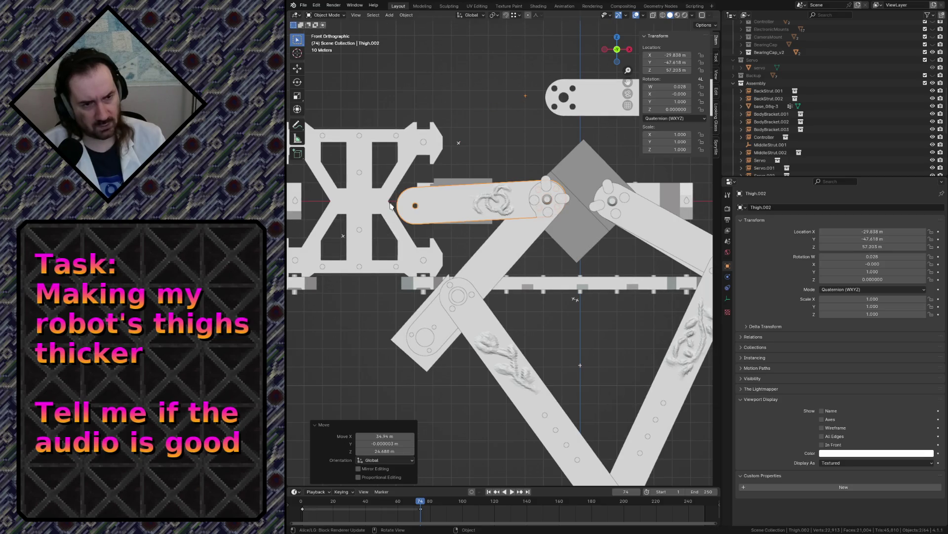
pyautogui.press('h')
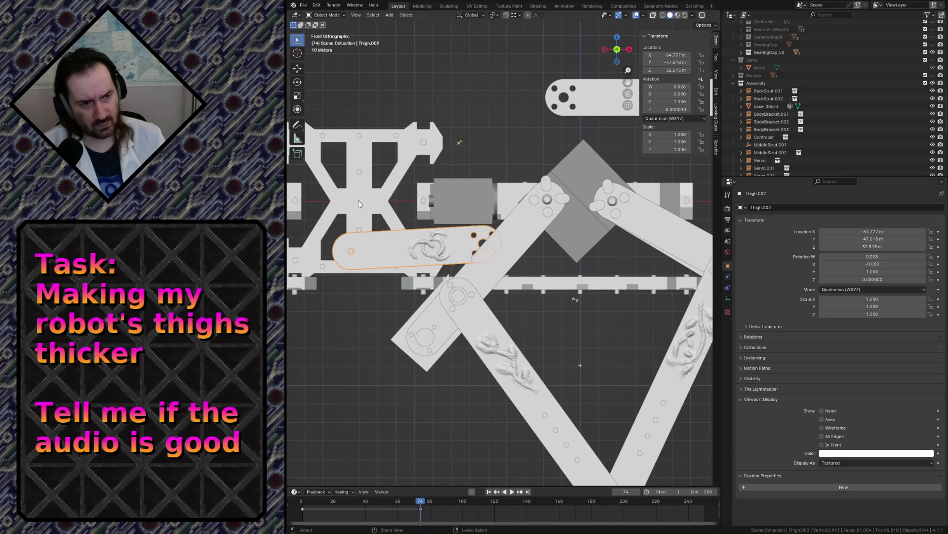
# - Rotate Thigh v3.001 horizontal (177.63° about Y) and place it at X -26.735, Z 57.442
pyautogui.click(484, 259)
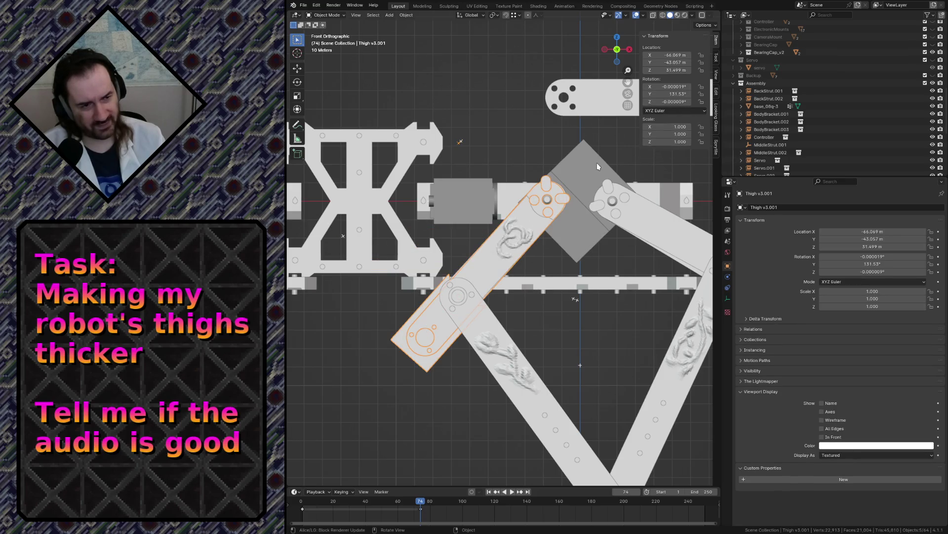
pyautogui.press('r')
pyautogui.click(464, 264)
pyautogui.press('g')
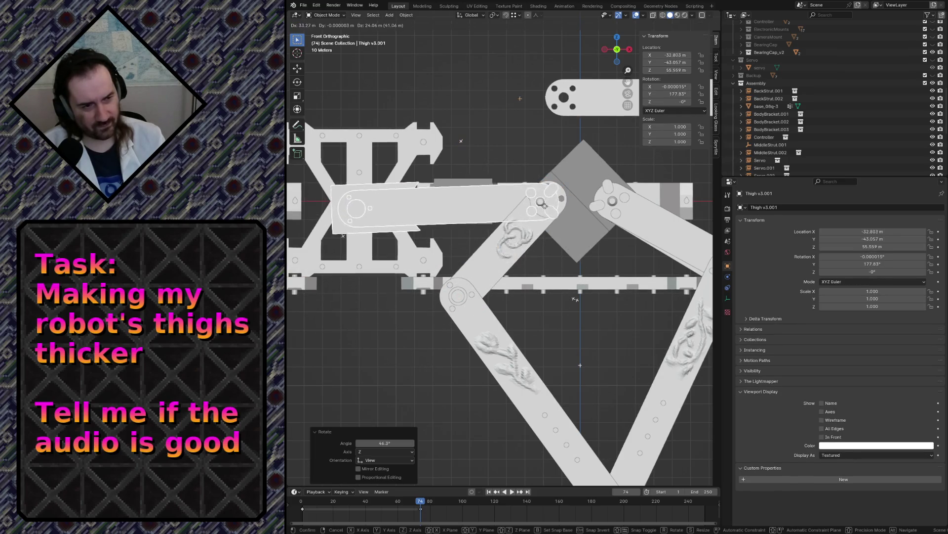
pyautogui.click(554, 202)
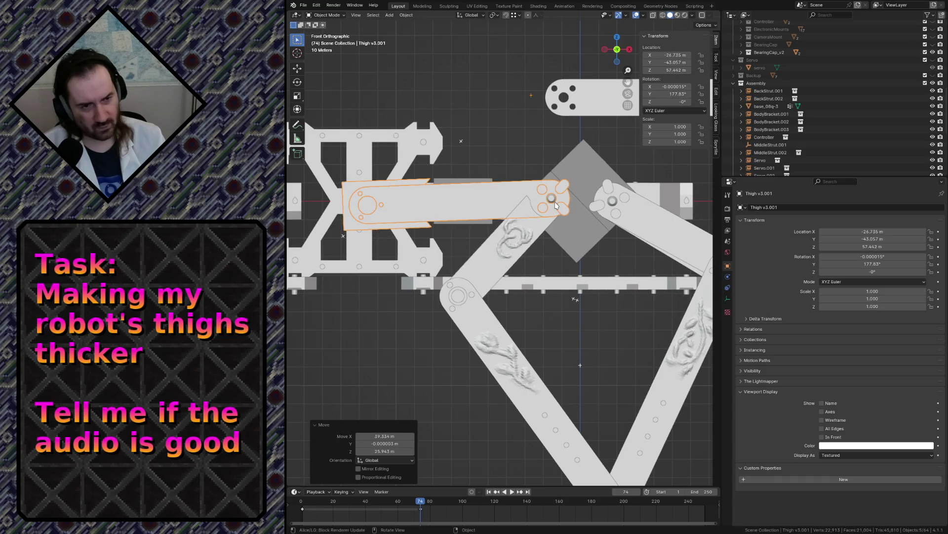
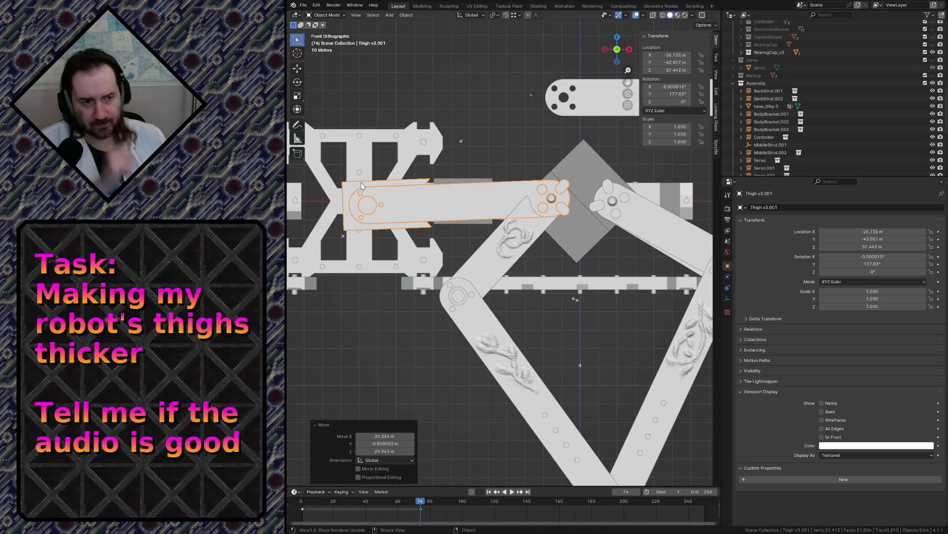
# - Undo the last thigh move and return to the front view for a close look at the thighs
pyautogui.hotkey('ctrl', 'z')
pyautogui.hotkey('ctrl', 'z')
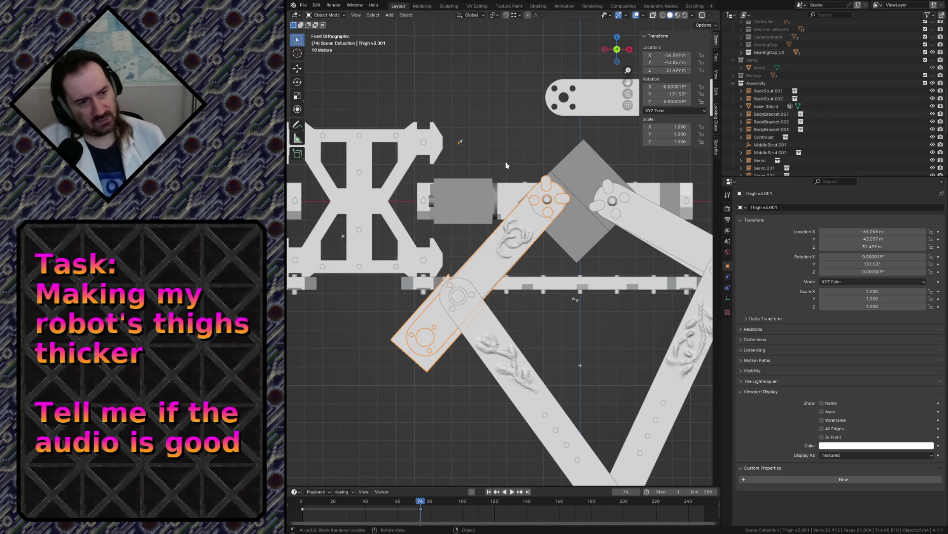
pyautogui.hotkey('shift', '`')
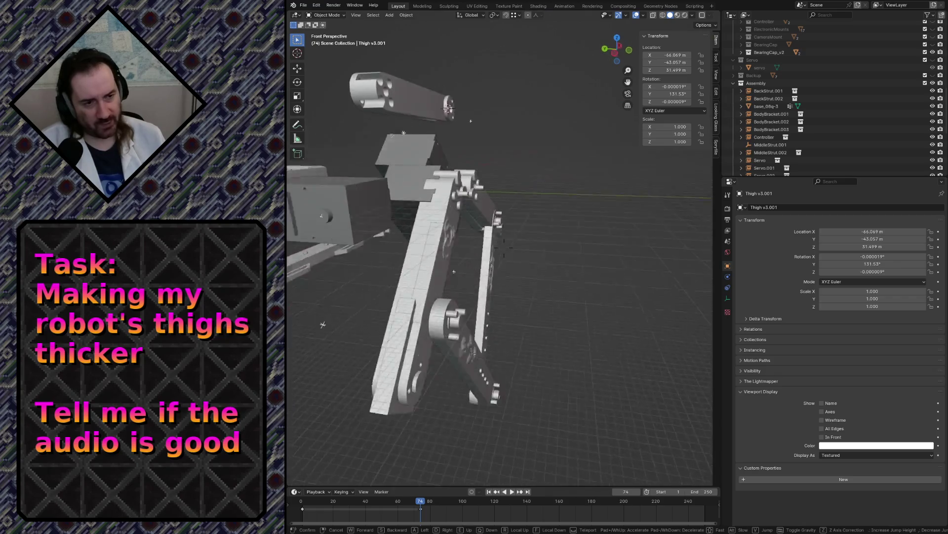
pyautogui.press('w')
pyautogui.click(517, 161)
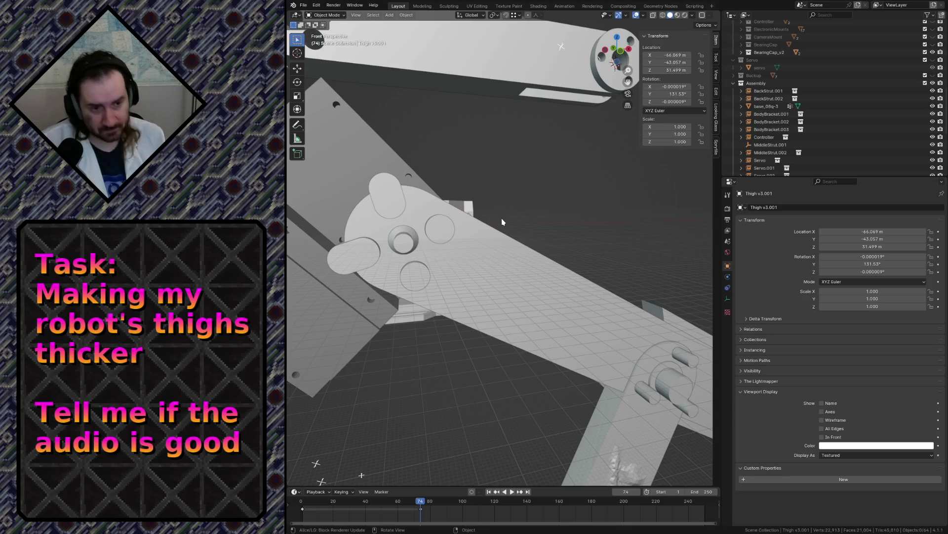
pyautogui.scroll(-8, 502, 219)
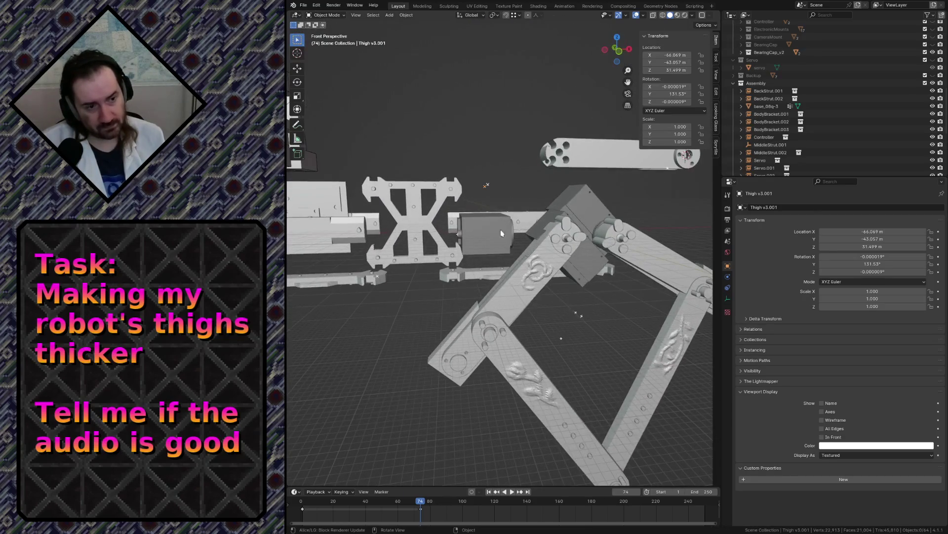
pyautogui.click(520, 274)
pyautogui.press('KP_1')
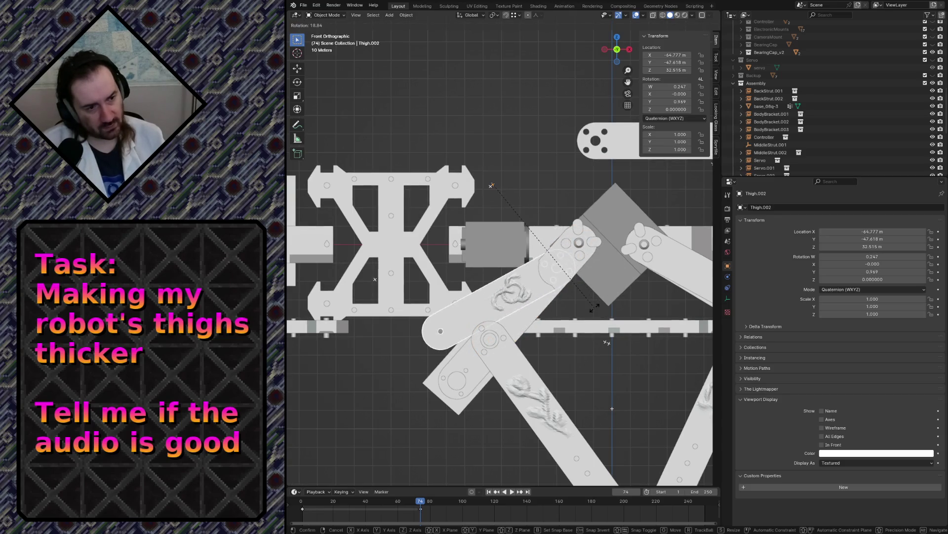
# - Rotate Thigh v3.001 about 50° with a slight correction, move it over the joint, and show wireframe
pyautogui.click(462, 380)
pyautogui.press('r')
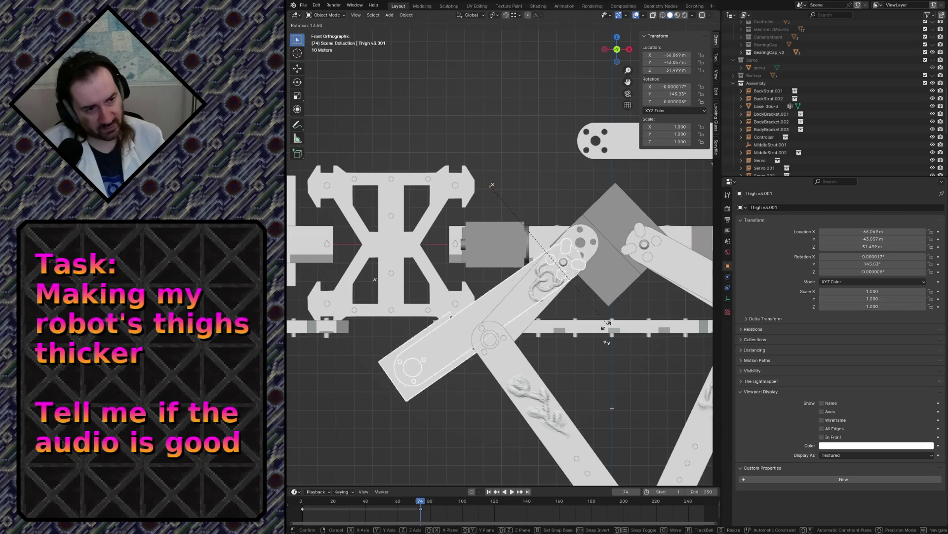
pyautogui.press('Return')
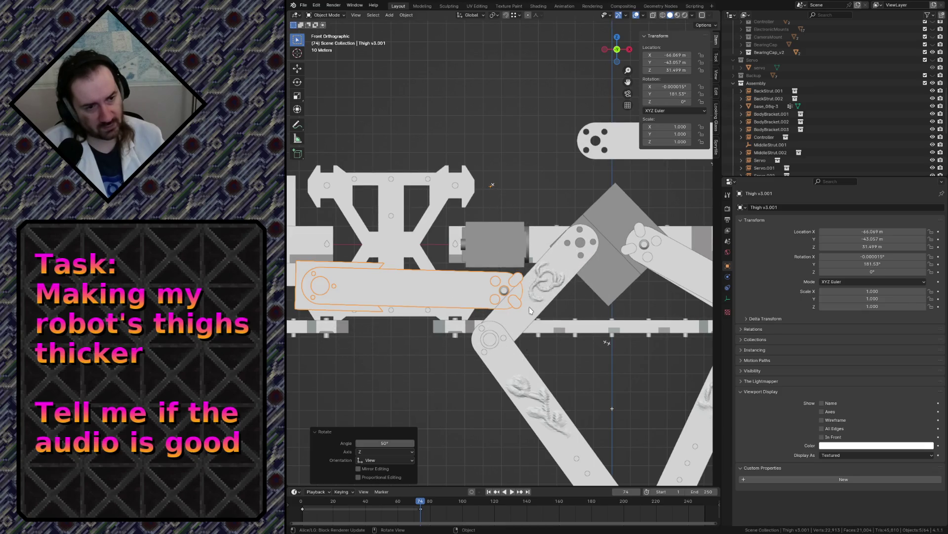
pyautogui.press('r')
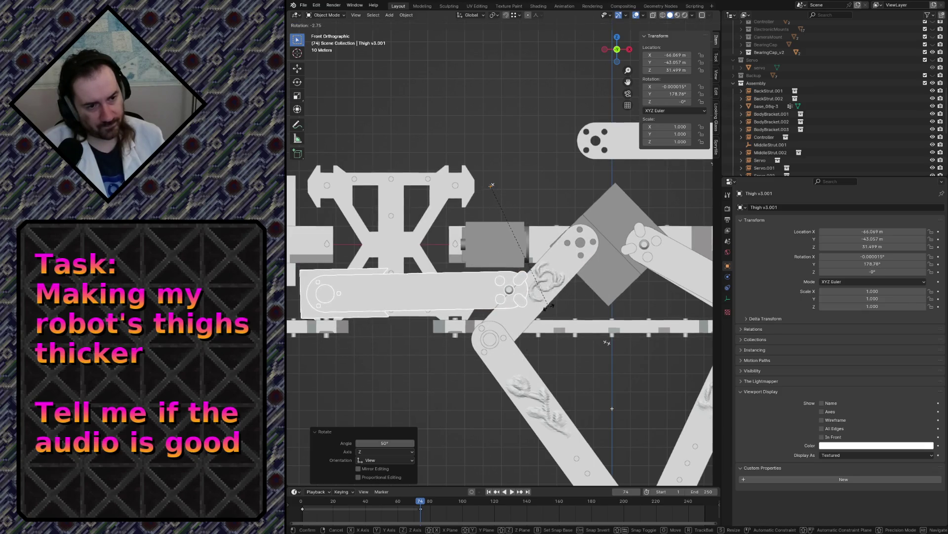
pyautogui.press('Return')
pyautogui.press('g')
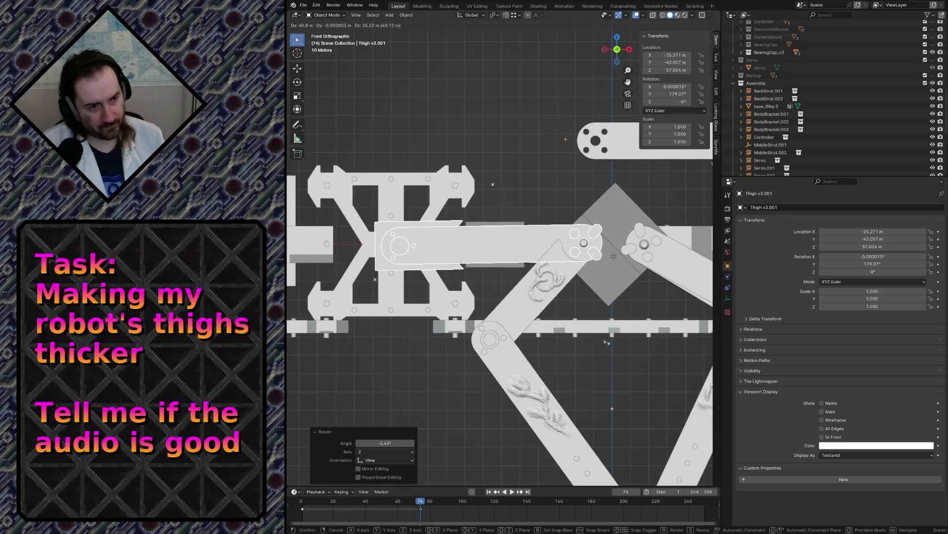
pyautogui.press('Return')
pyautogui.hotkey('shift', 'z')
pyautogui.scroll(8, 594, 252)
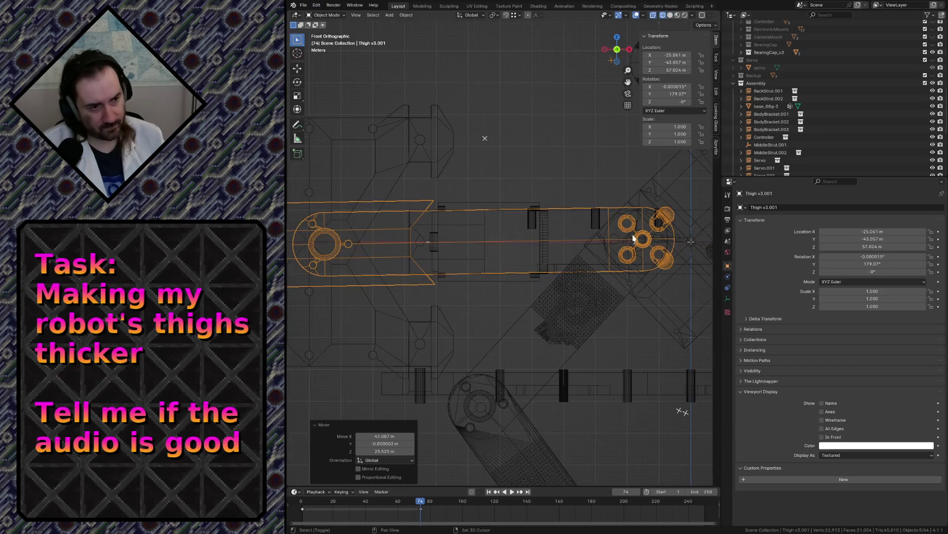
# - Move Thigh v3.001 roughly into place and compare it against the Servo outline
pyautogui.press('g')
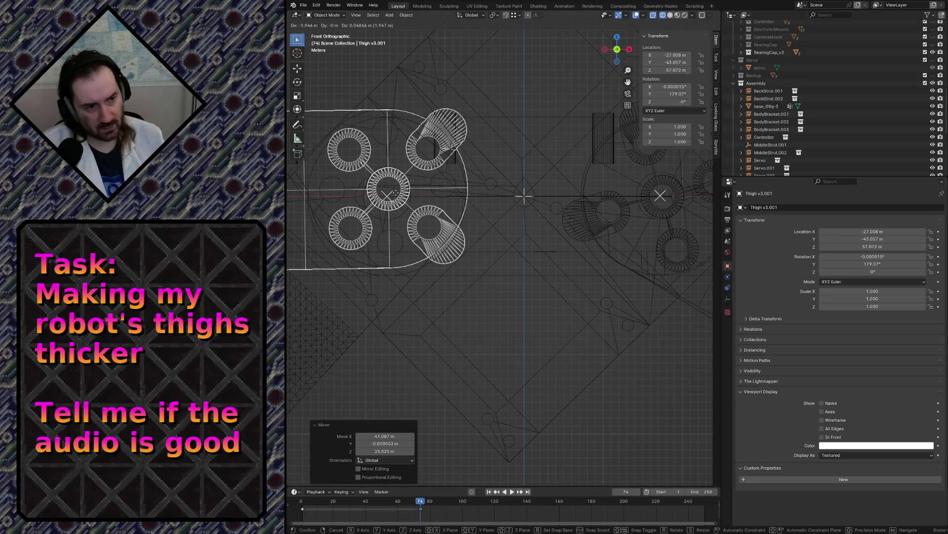
pyautogui.click(395, 193)
pyautogui.click(489, 323)
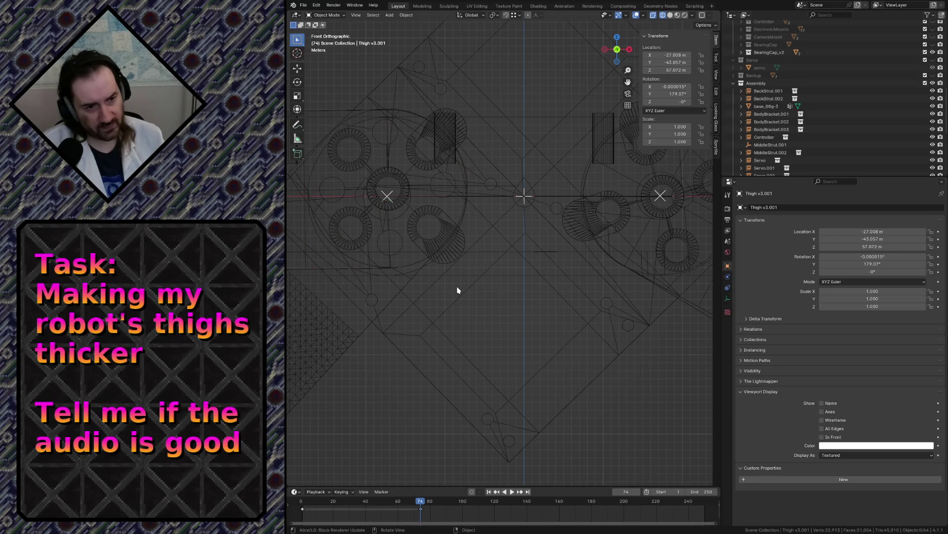
pyautogui.click(466, 294)
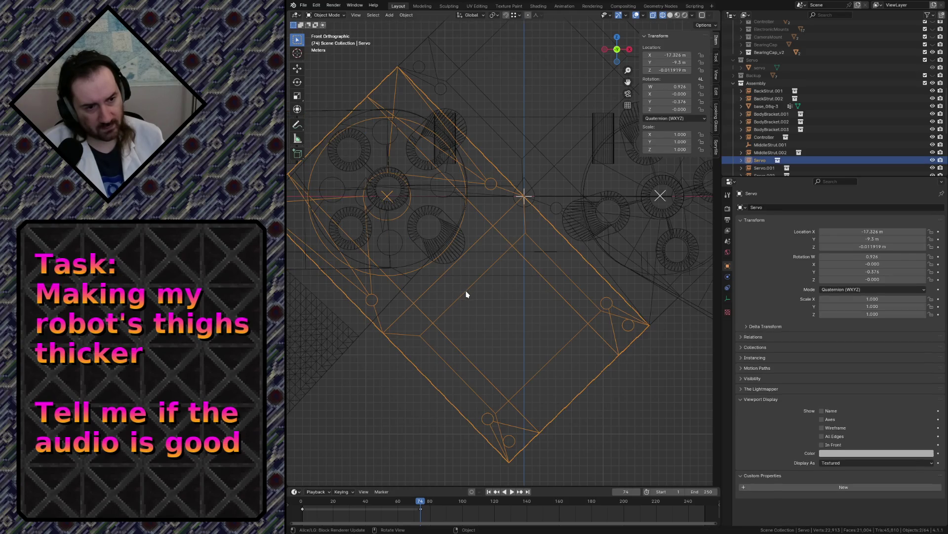
pyautogui.click(400, 172)
pyautogui.scroll(-5, 412, 181)
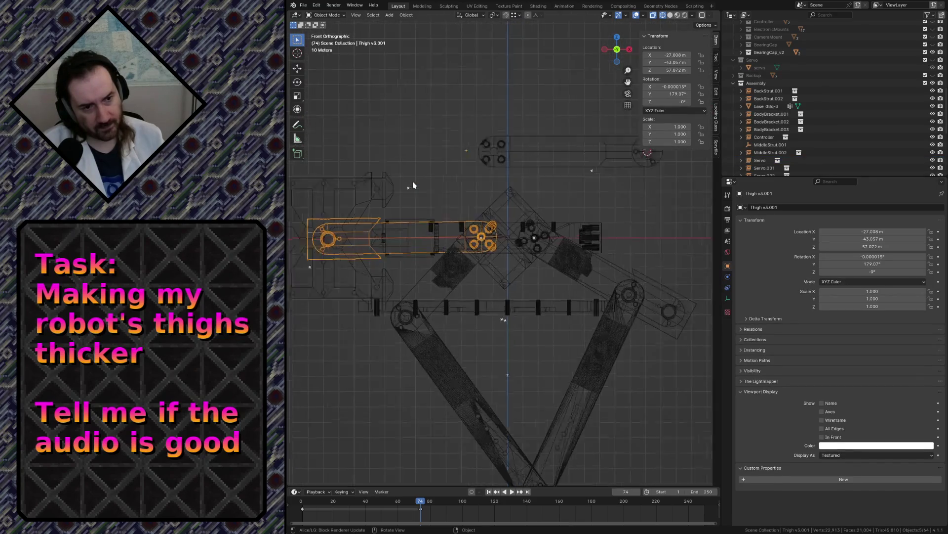
pyautogui.scroll(7, 413, 186)
# - Nudge Thigh v3.001 so its end hole centres on the joint pivot, then deselect it
pyautogui.press('g')
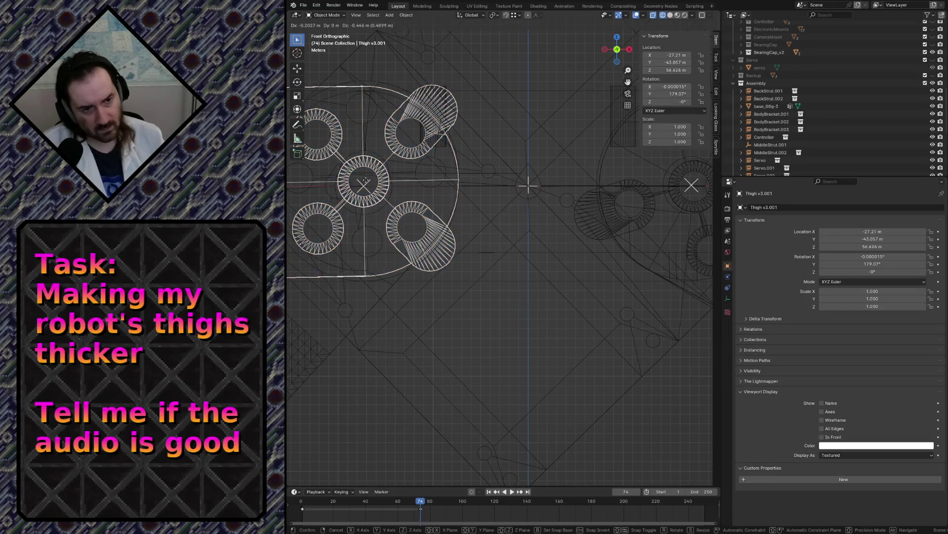
pyautogui.click(365, 185)
pyautogui.scroll(-6, 371, 191)
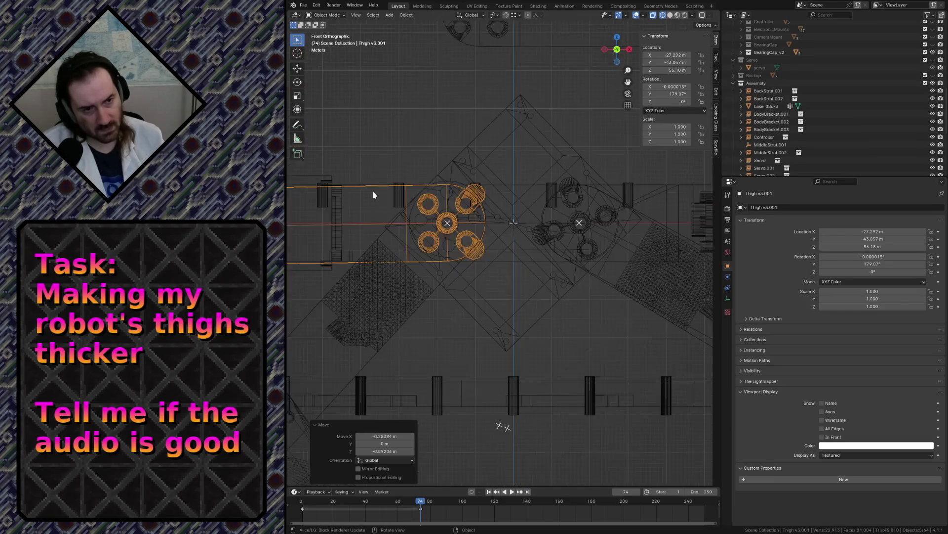
pyautogui.keyDown('shift'); pyautogui.moveTo(364, 186); pyautogui.dragTo(490, 179, button='middle'); pyautogui.keyUp('shift')
pyautogui.scroll(7, 491, 183)
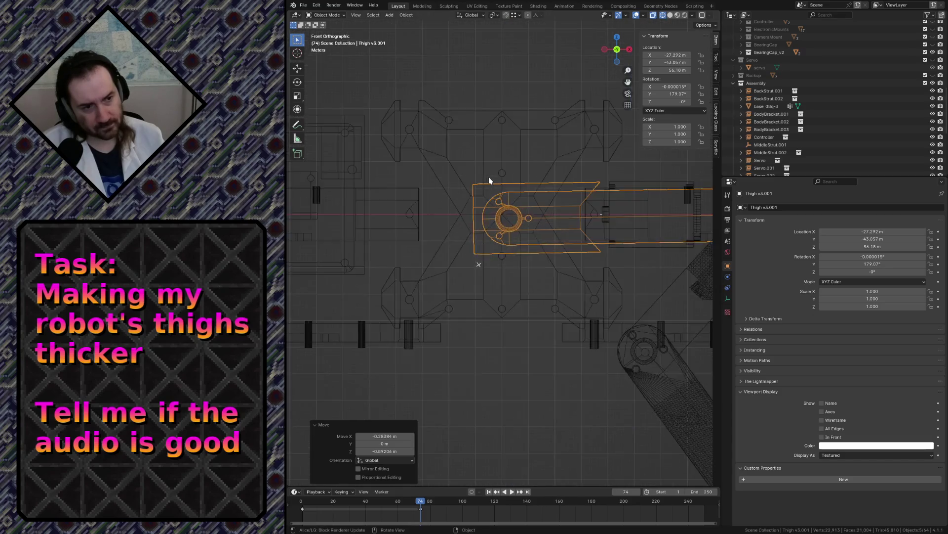
pyautogui.click(567, 301)
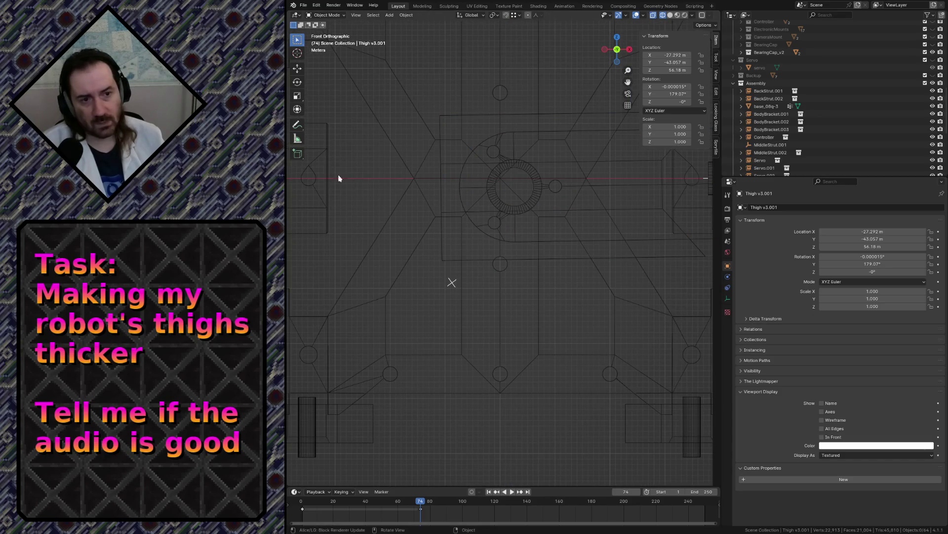
pyautogui.click(297, 139)
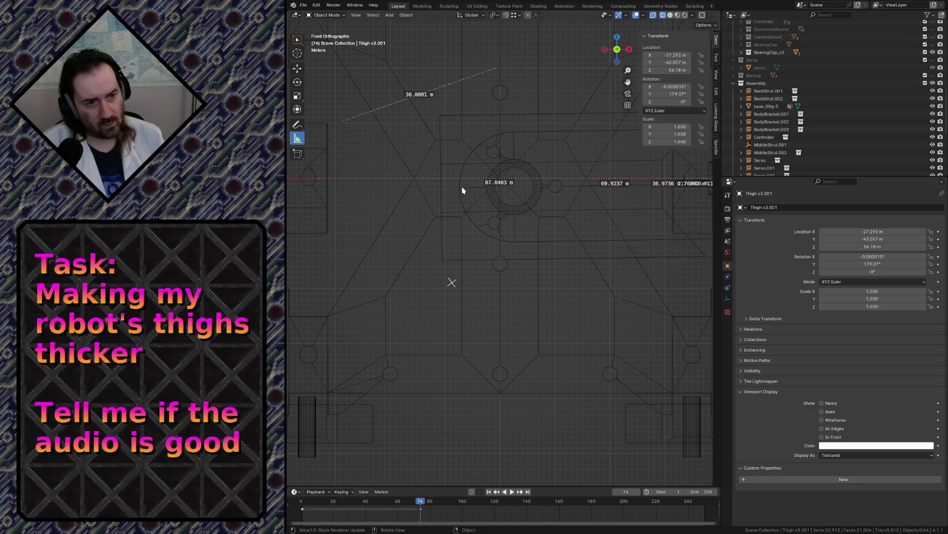
# - Drag a ruler across the joint's gear ring, adjust its endpoints, then delete the temporary ruler
pyautogui.moveTo(459, 186)
pyautogui.mouseDown()
pyautogui.moveTo(519, 253)
pyautogui.moveTo(515, 187)
pyautogui.mouseUp()
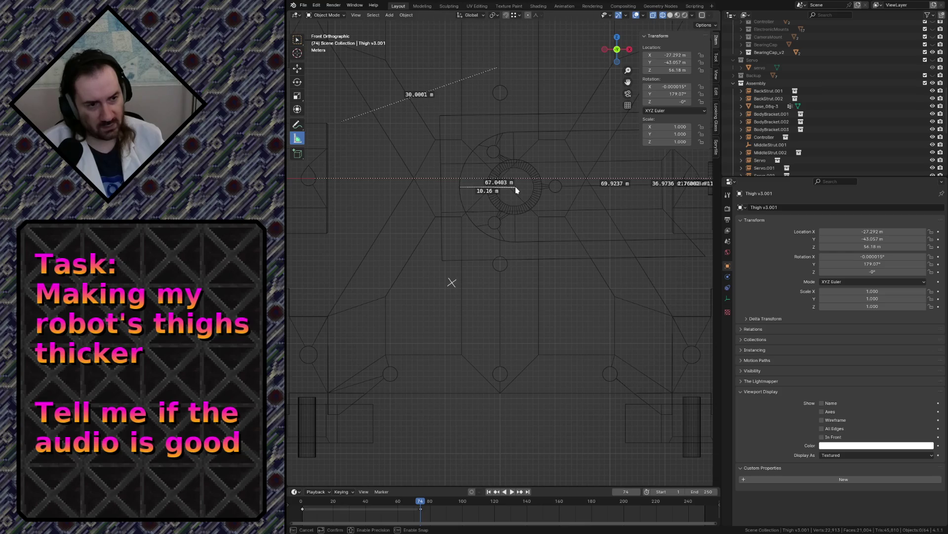
pyautogui.moveTo(515, 186); pyautogui.dragTo(481, 190)
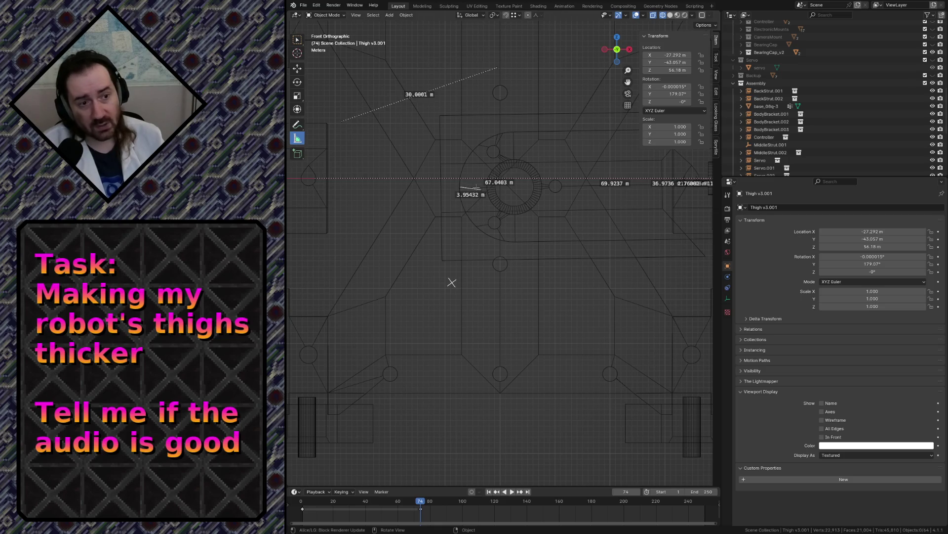
pyautogui.moveTo(476, 187); pyautogui.dragTo(476, 129)
pyautogui.press('Delete')
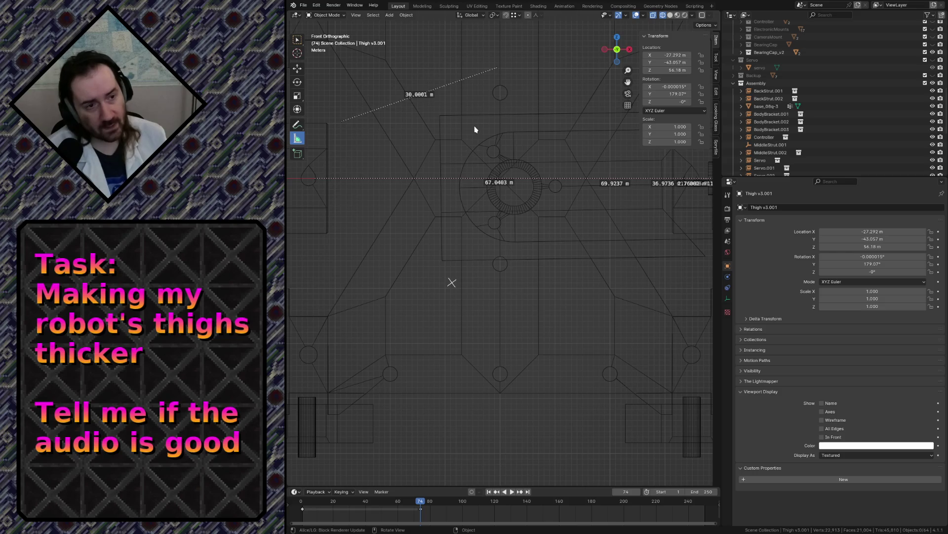
pyautogui.scroll(-5, 499, 127)
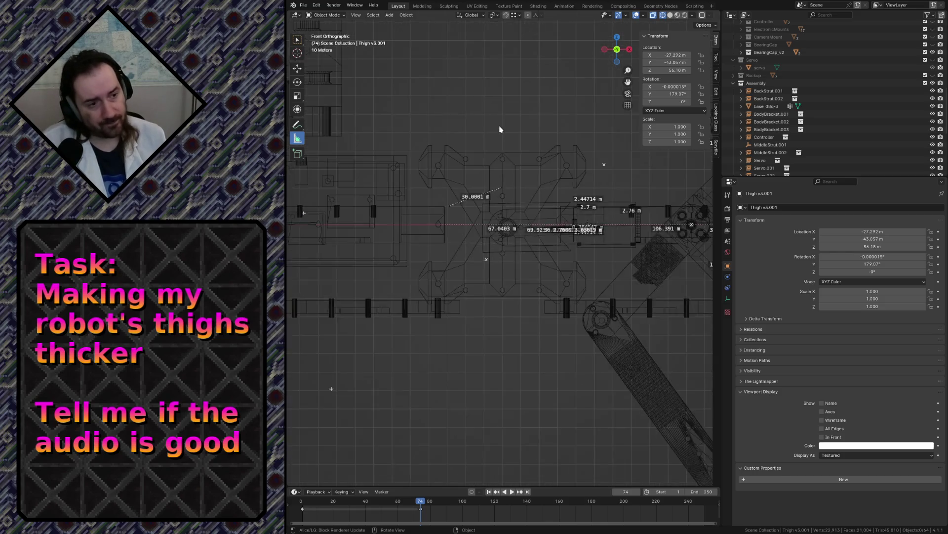
# - Save robot.blend and inspect Thigh_v3's Boolean modifiers and the BearingCap_v2 circle
pyautogui.hotkey('ctrl', 's')
pyautogui.scroll(-5, 834, 136)
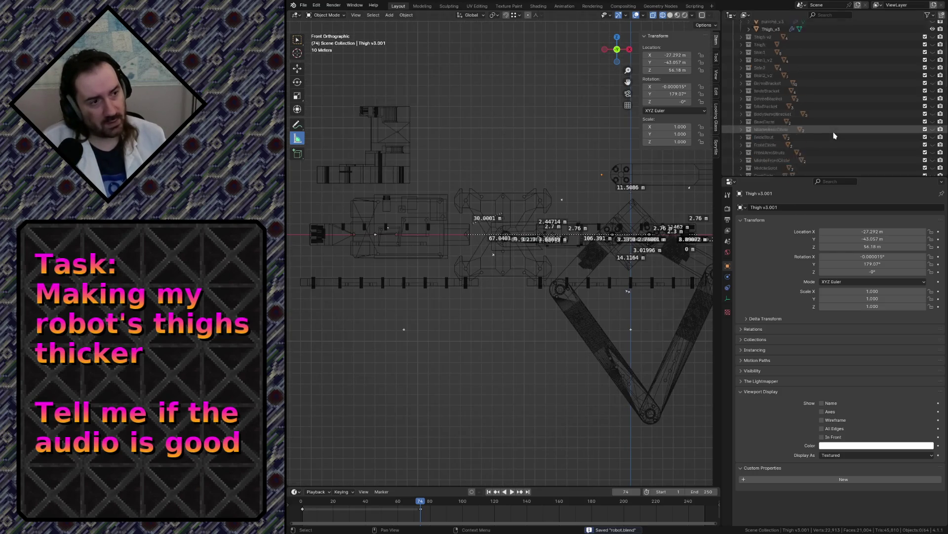
pyautogui.scroll(5, 833, 136)
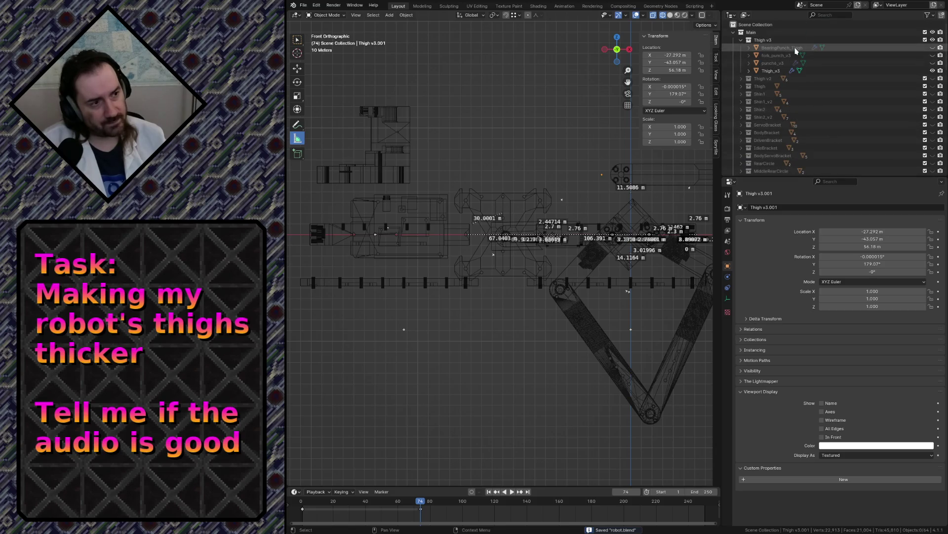
pyautogui.click(797, 48)
pyautogui.scroll(-2, 451, 128)
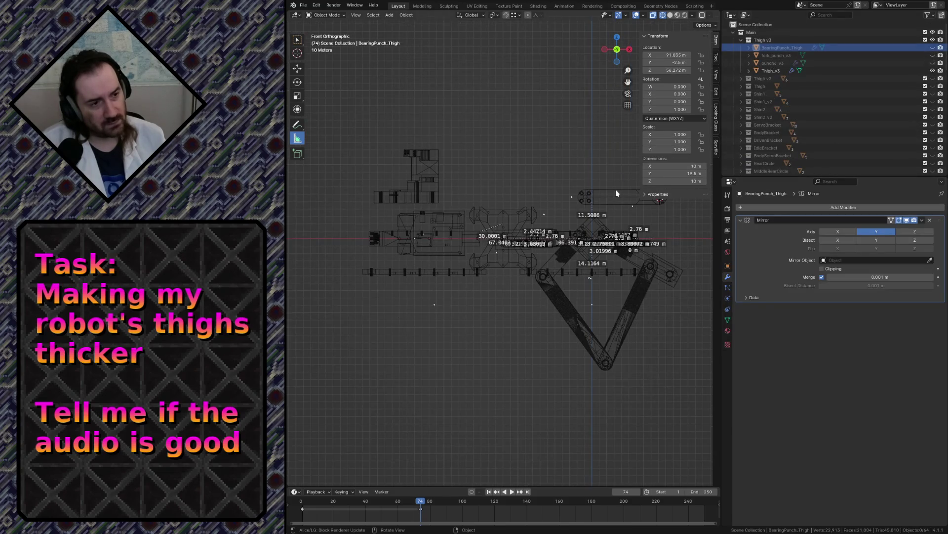
pyautogui.click(616, 192)
pyautogui.press('KP_Decimal')
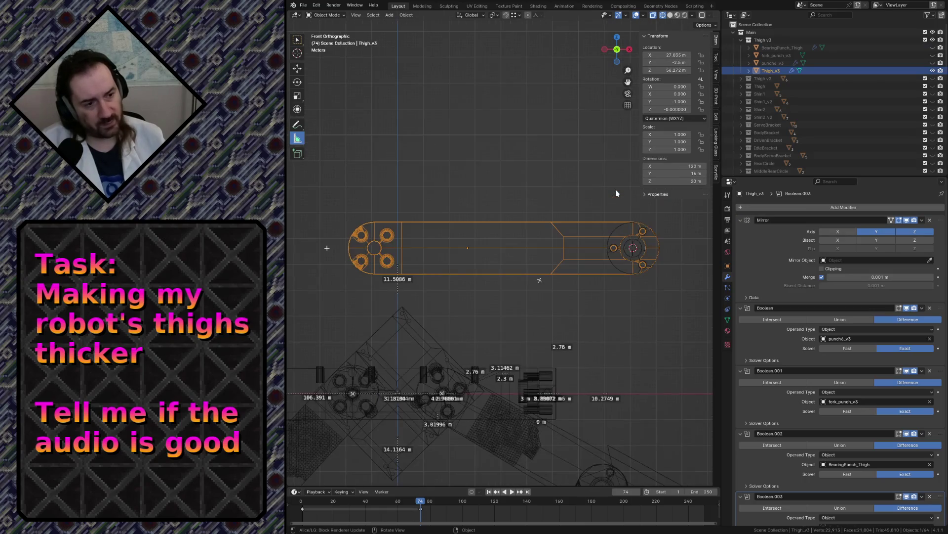
pyautogui.hotkey('alt', 'a')
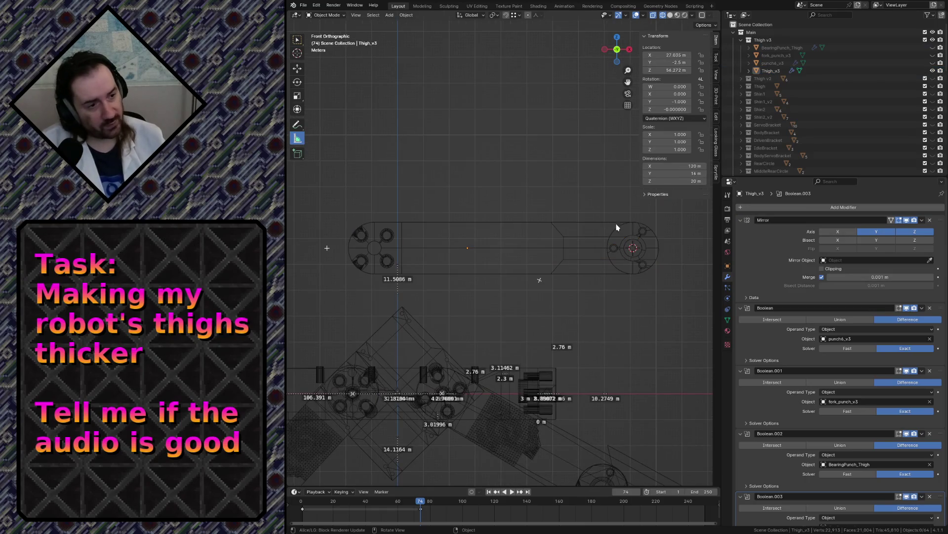
pyautogui.click(622, 230)
pyautogui.click(597, 251)
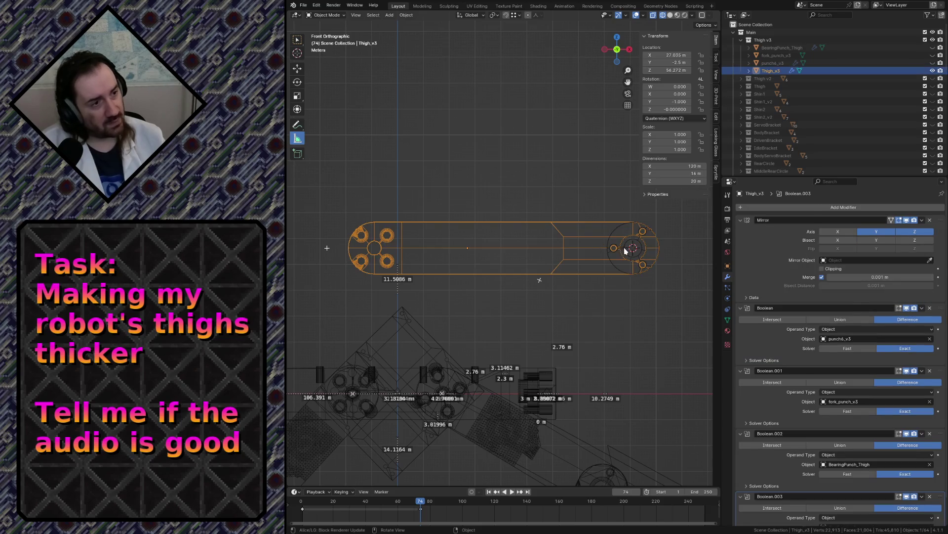
pyautogui.click(625, 248)
# - Hide punch6_v3 and show BearingPunch_Thigh, fork_punch_v3 and CapPunch_v2 in the viewport
pyautogui.click(785, 64)
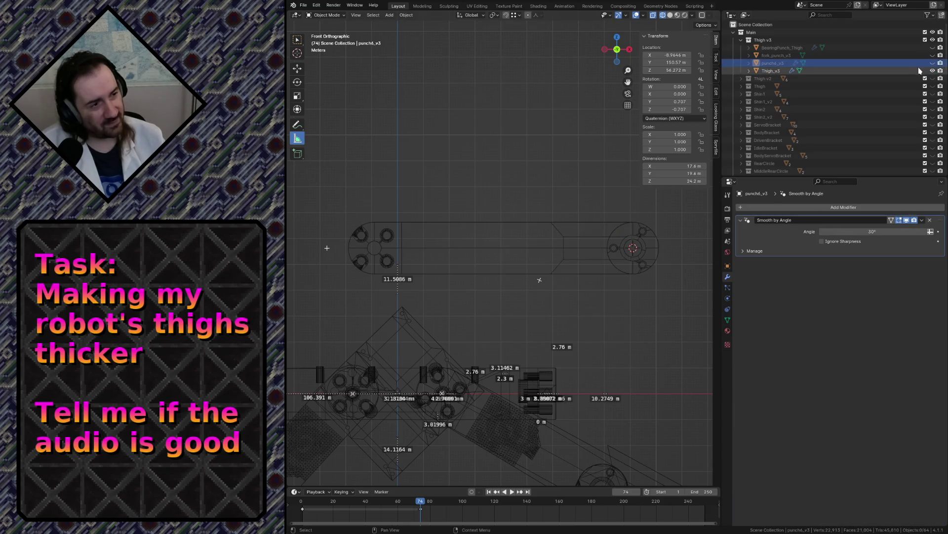
pyautogui.click(933, 63)
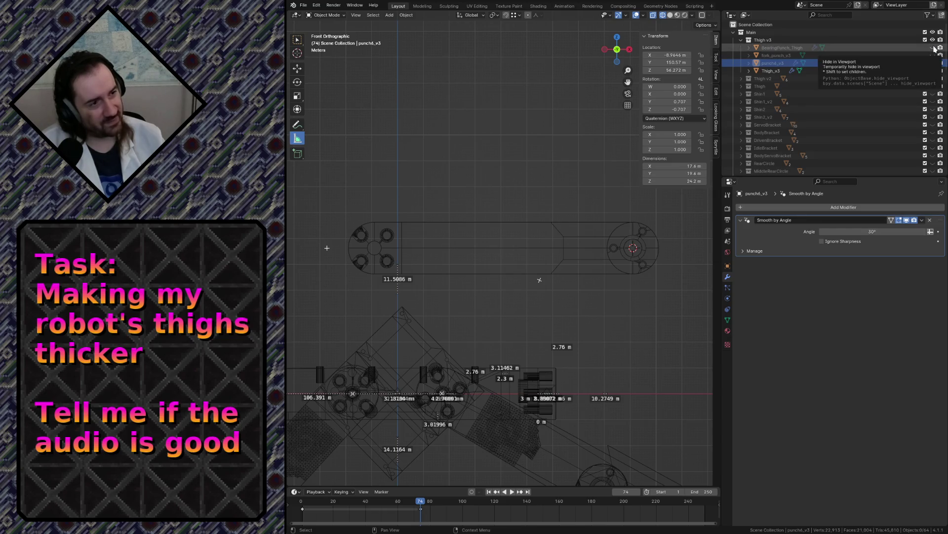
pyautogui.click(933, 48)
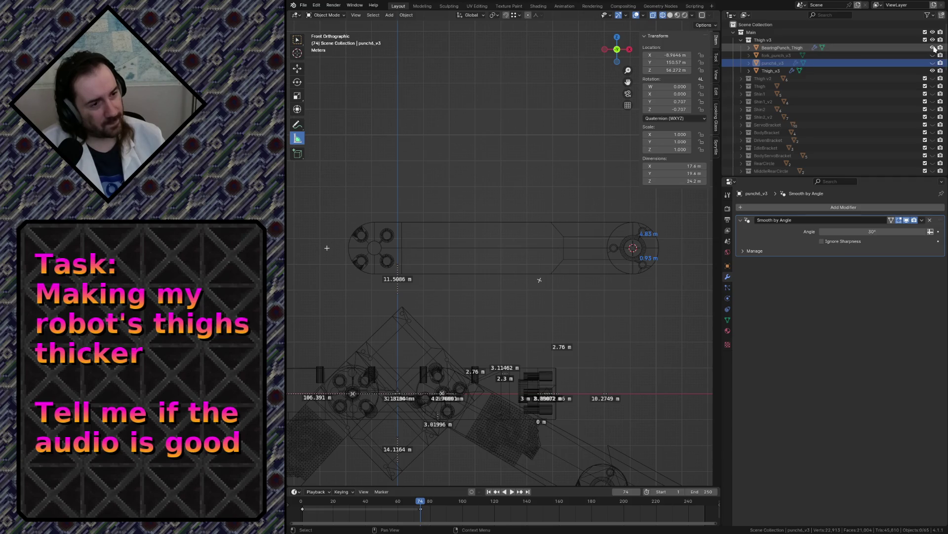
pyautogui.click(933, 55)
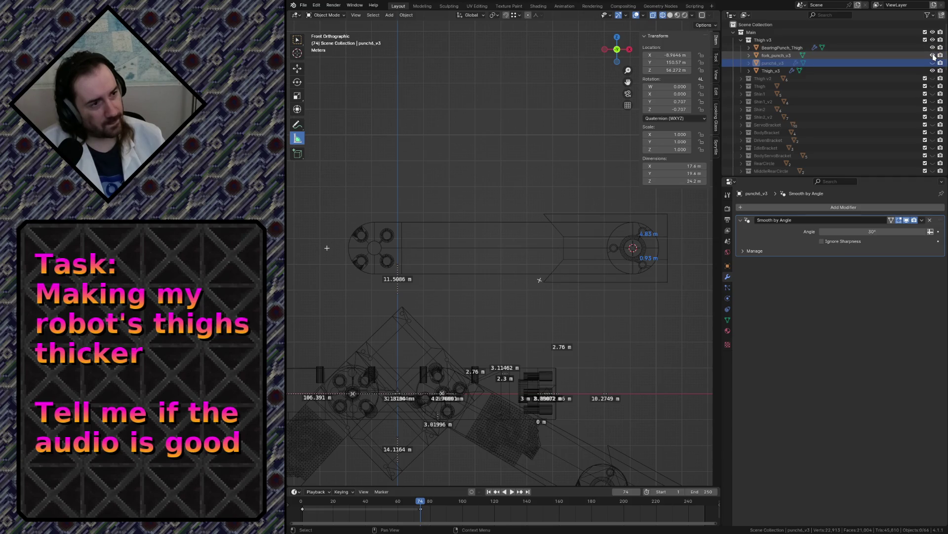
pyautogui.scroll(-10, 843, 81)
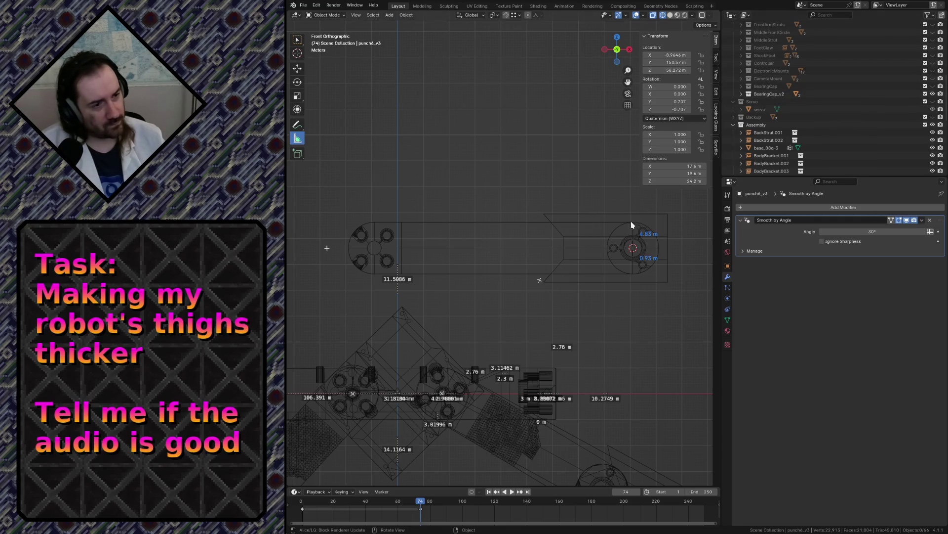
pyautogui.click(741, 94)
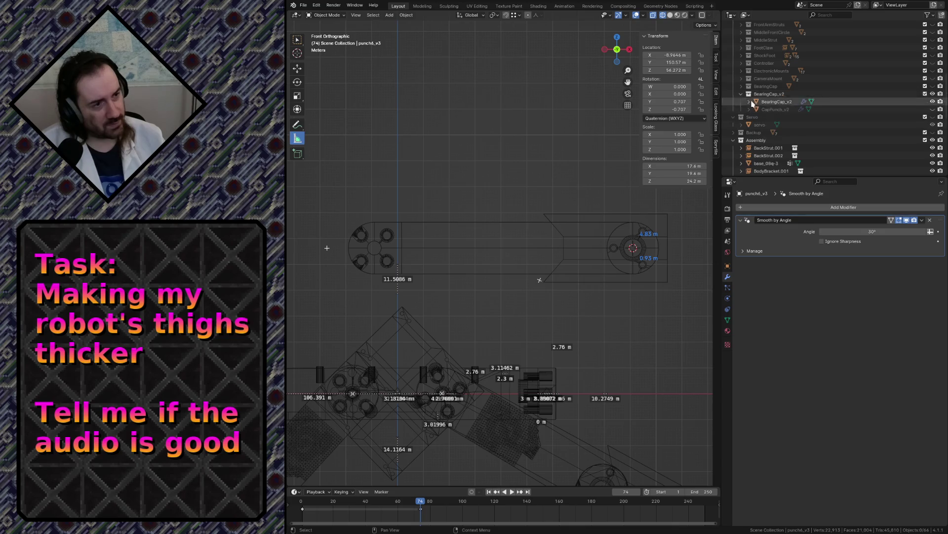
pyautogui.click(849, 109)
pyautogui.click(932, 110)
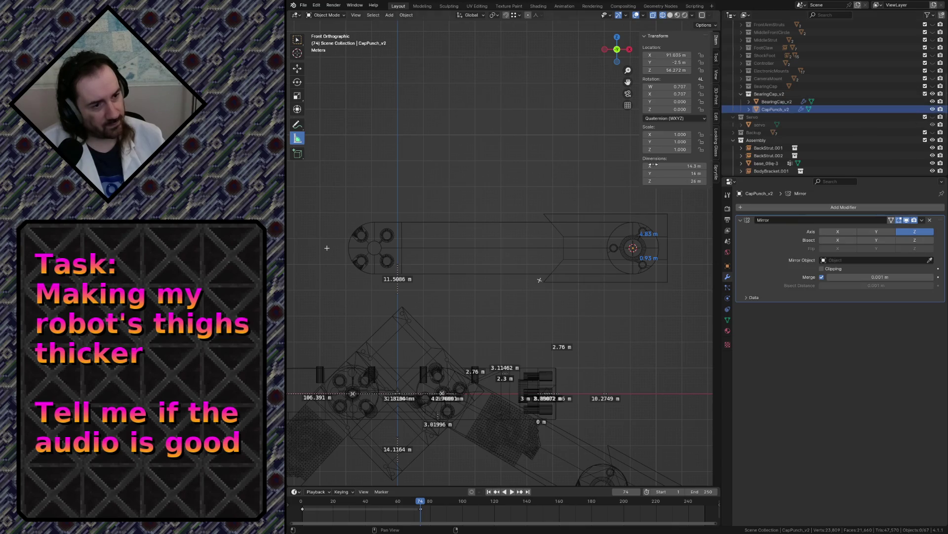
# - Move BearingCap_v2 and BearingPunch_Thigh each −10 m along X
pyautogui.click(629, 231)
pyautogui.press('KP_Decimal')
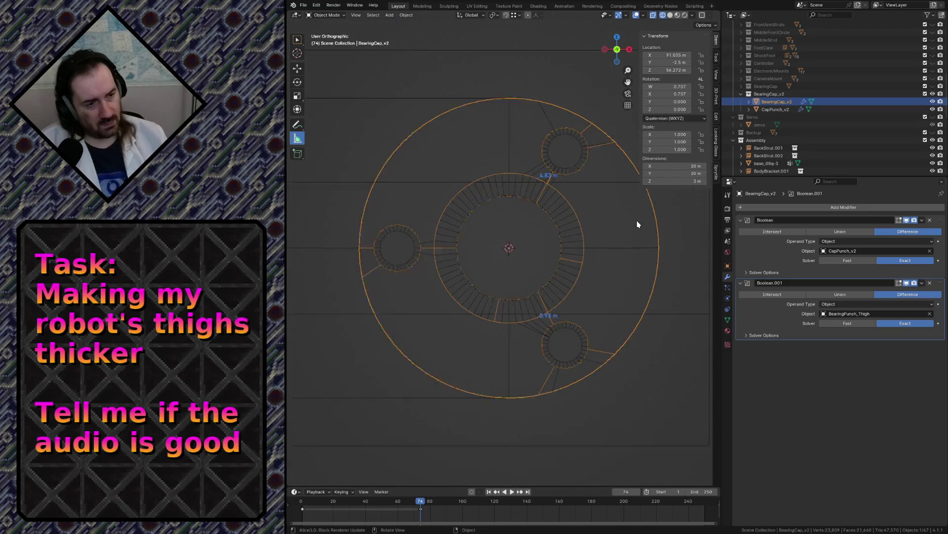
pyautogui.scroll(-5, 587, 232)
pyautogui.press('g')
pyautogui.press('x')
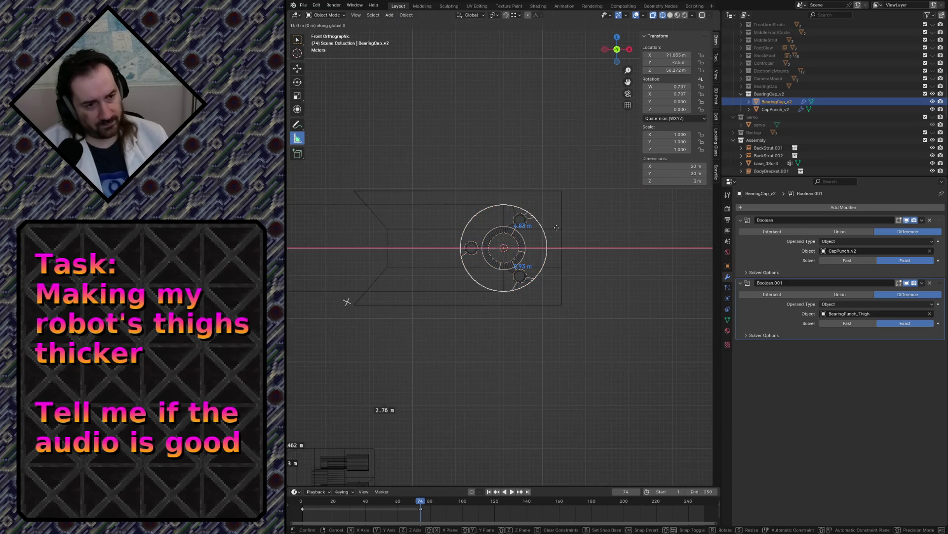
pyautogui.click(513, 232)
pyautogui.doubleClick(397, 435)
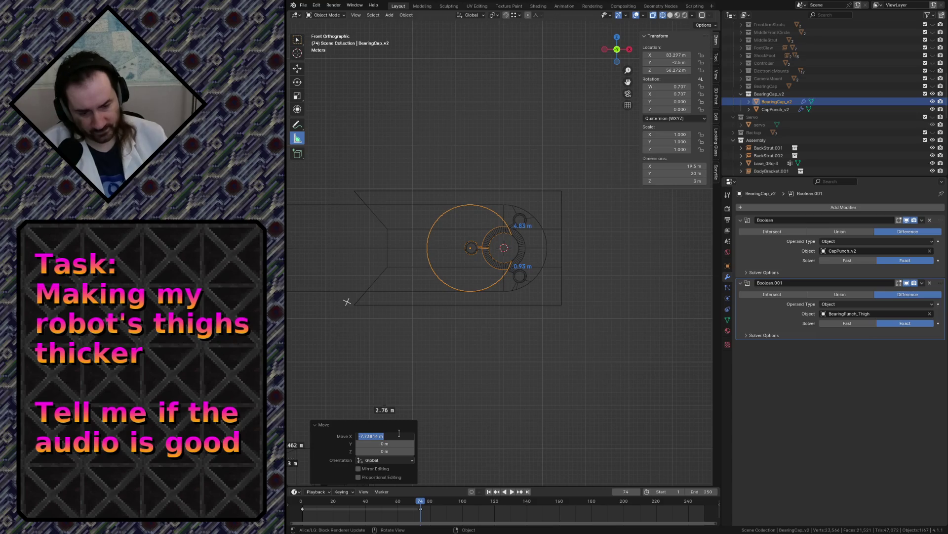
pyautogui.write('-10')
pyautogui.press('Return')
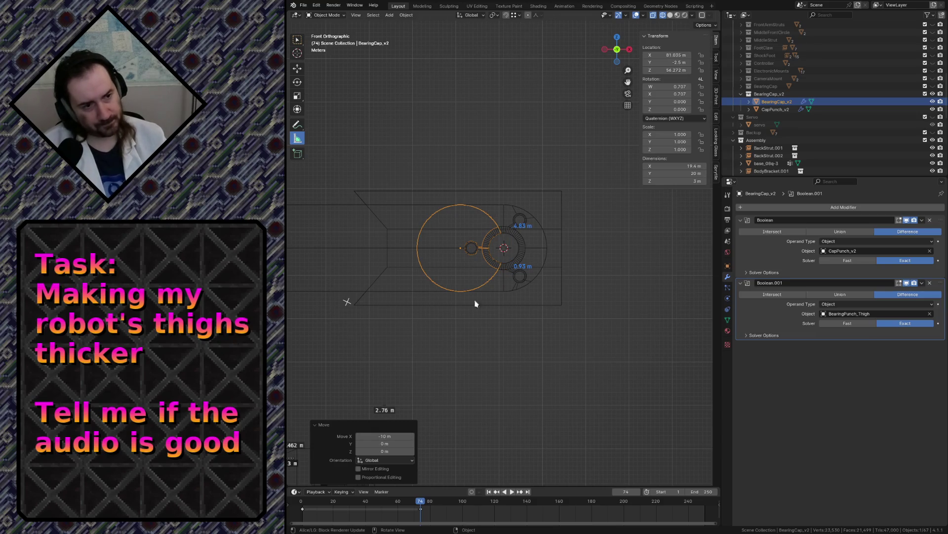
pyautogui.click(493, 239)
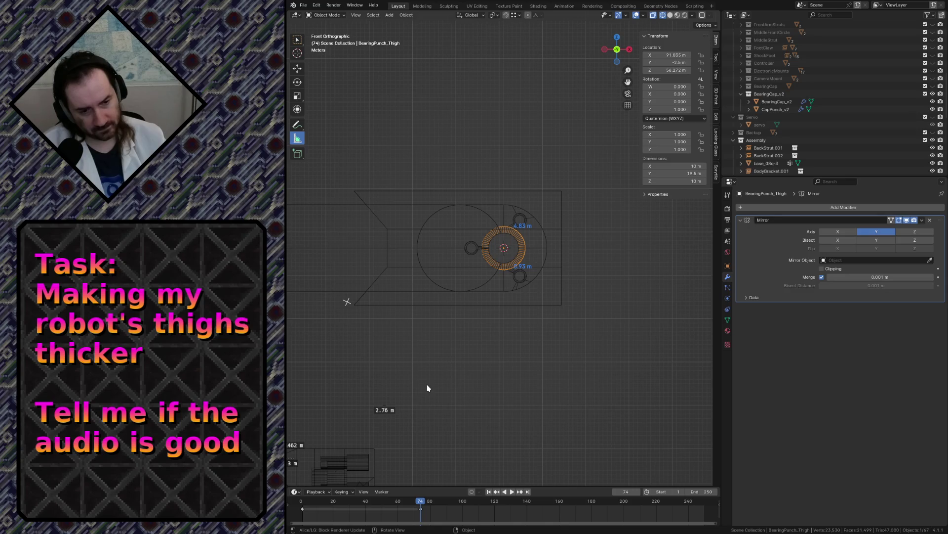
pyautogui.press('g')
pyautogui.press('x')
pyautogui.click(399, 395)
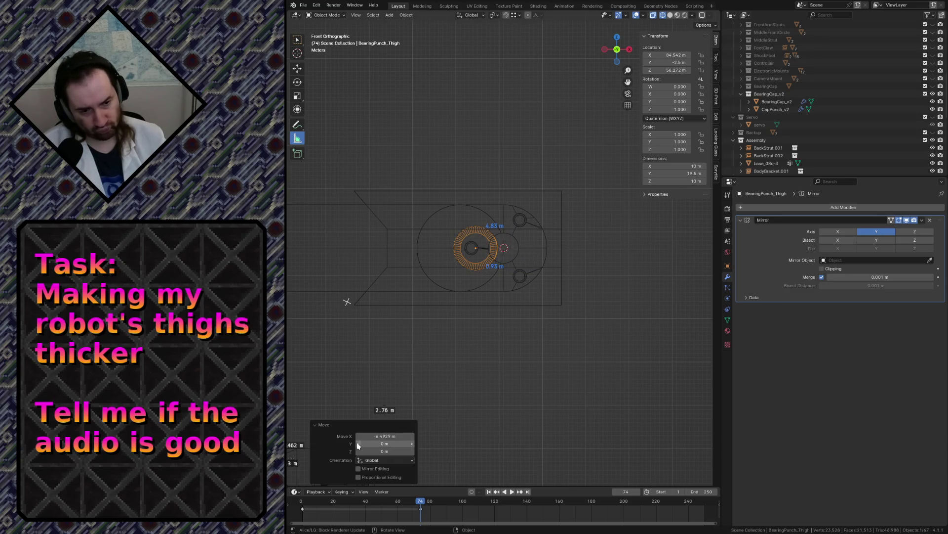
pyautogui.click(376, 435)
pyautogui.write('-10')
pyautogui.press('Return')
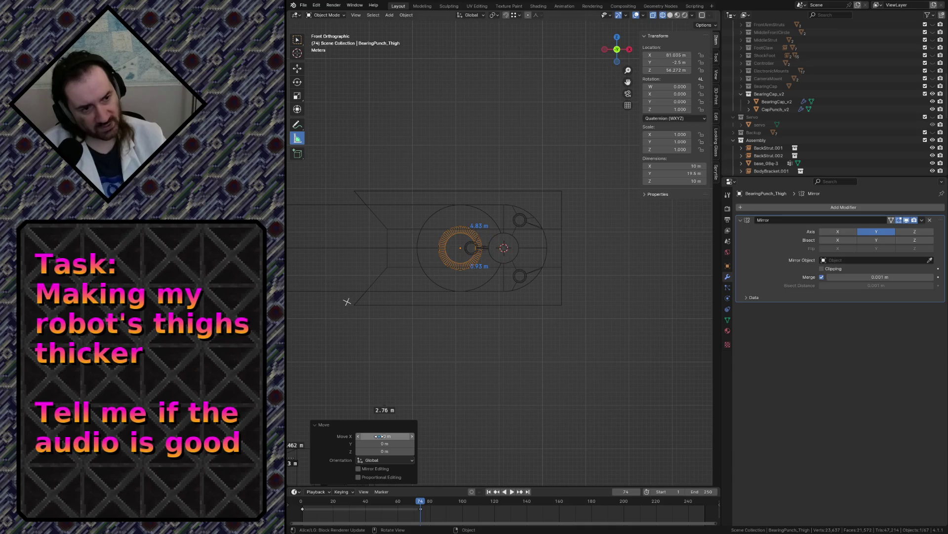
# - Move CapPunch_v2 and fork_punch_v3 each −10 m along X, then open Thigh_v3 in Edit Mode
pyautogui.click(515, 221)
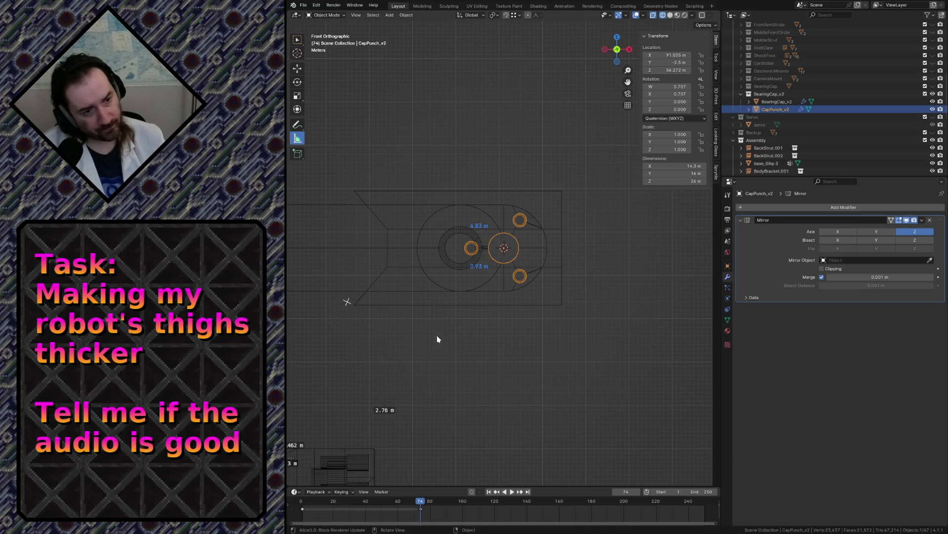
pyautogui.press('g')
pyautogui.press('x')
pyautogui.click(361, 386)
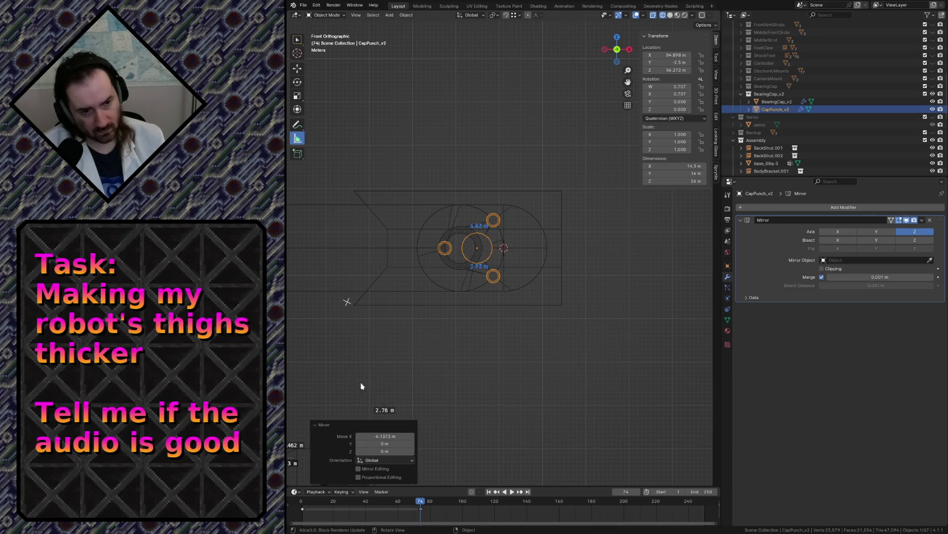
pyautogui.click(385, 437)
pyautogui.write('-10')
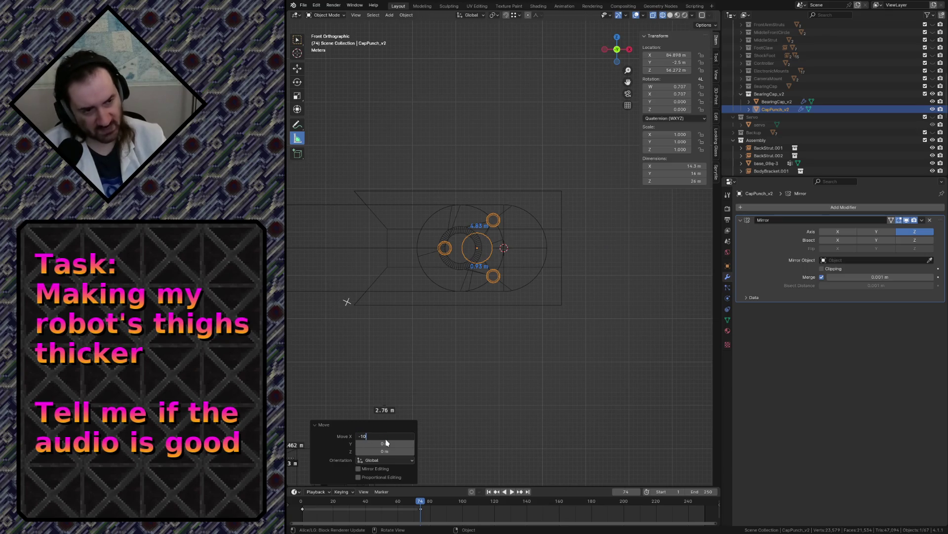
pyautogui.press('Return')
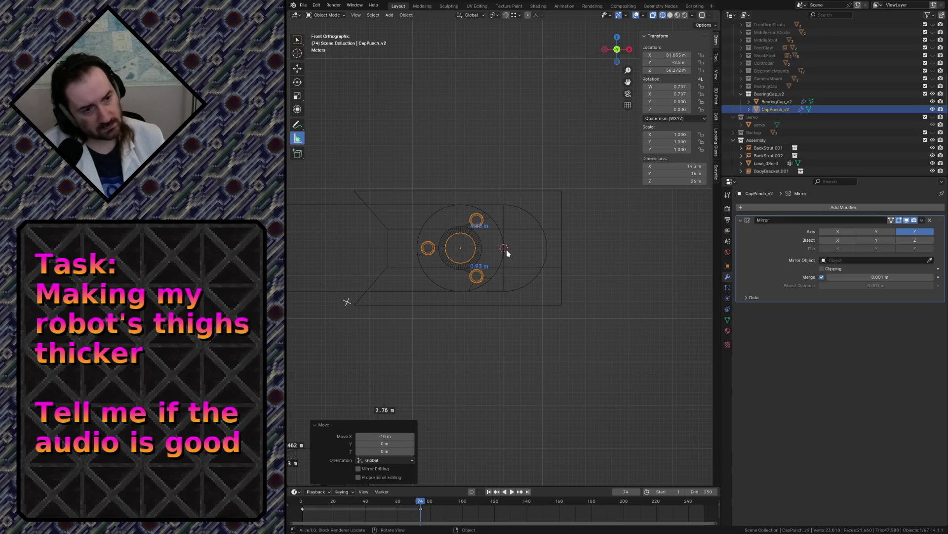
pyautogui.click(531, 203)
pyautogui.click(537, 191)
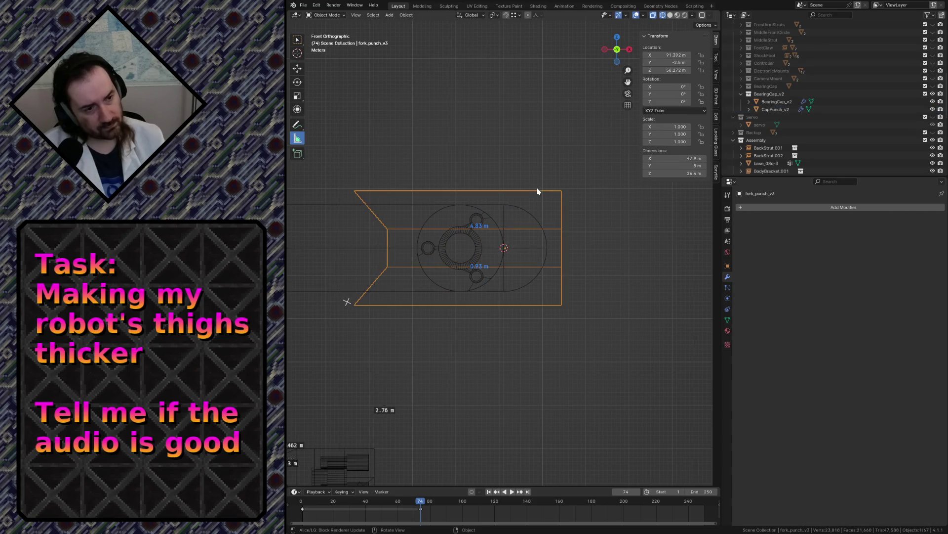
pyautogui.press('g')
pyautogui.press('x')
pyautogui.click(509, 189)
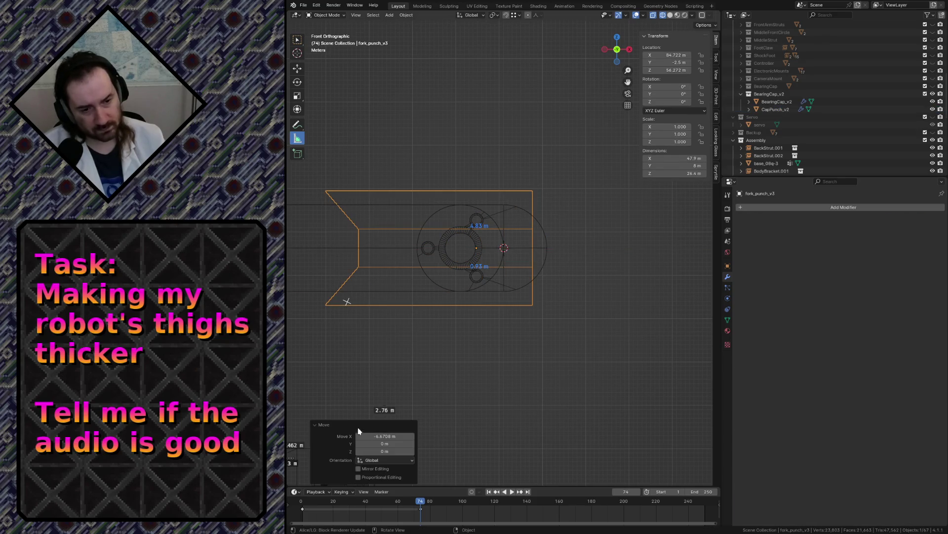
pyautogui.click(390, 435)
pyautogui.write('-10')
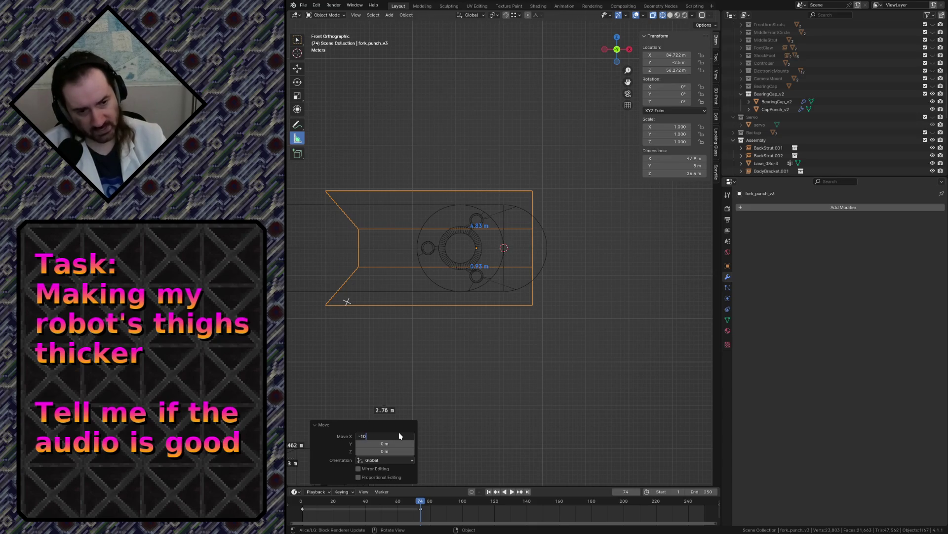
pyautogui.press('Return')
pyautogui.click(542, 244)
pyautogui.press('Tab')
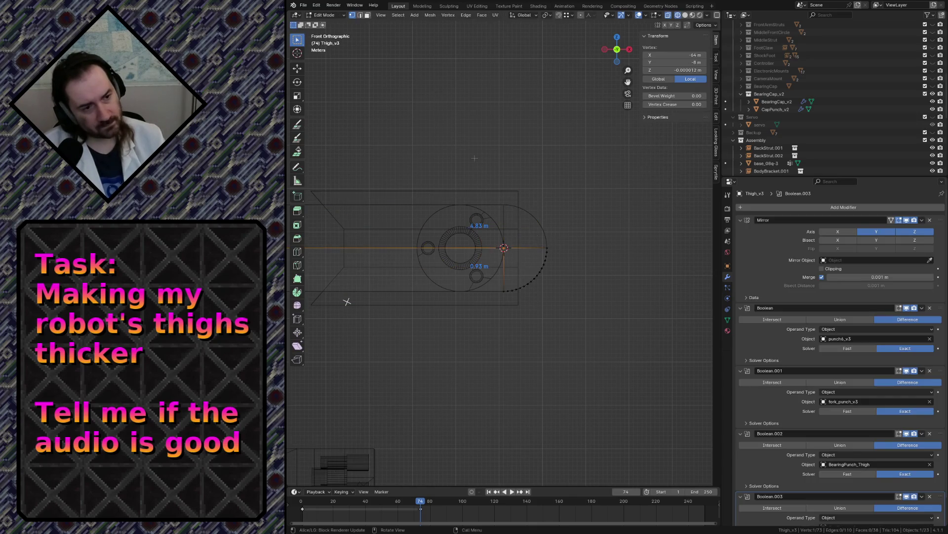
# - Shift the thigh's rounded end section −10 m along X to shorten it
pyautogui.hotkey('ctrl', 'l')
pyautogui.press('g')
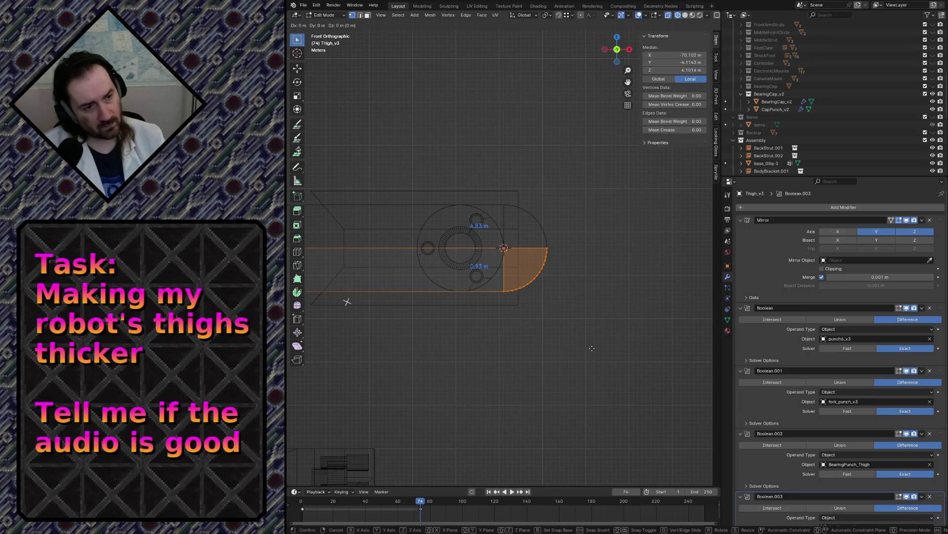
pyautogui.press('x')
pyautogui.click(551, 349)
pyautogui.click(393, 437)
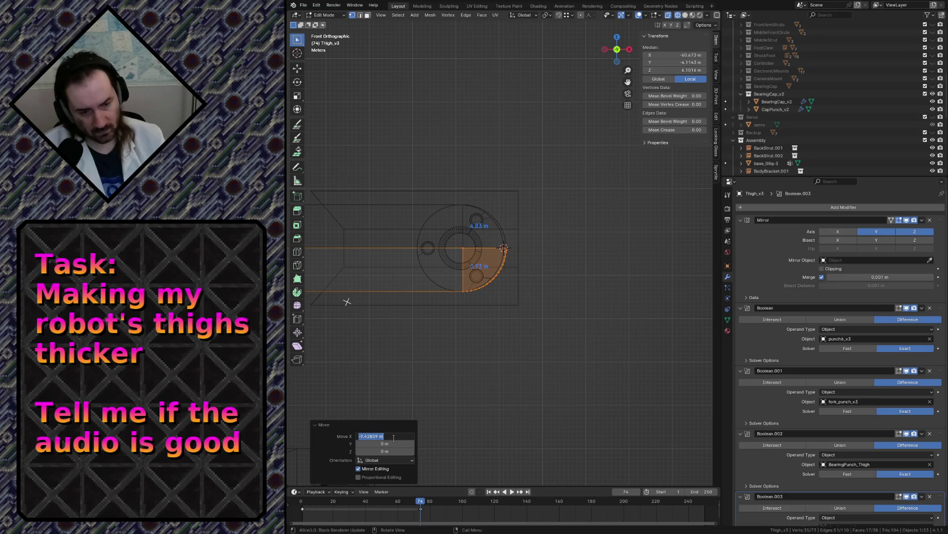
pyautogui.write('-10')
pyautogui.press('Return')
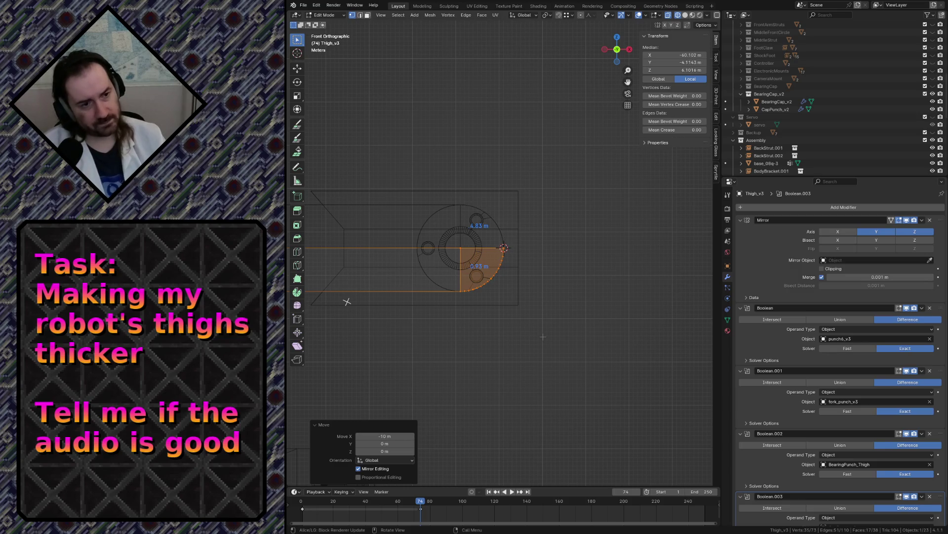
# - Deselect all the thigh's vertices and fly back to overview the robot legs
pyautogui.hotkey('alt', 'a')
pyautogui.hotkey('shift', '`')
pyautogui.press('s')
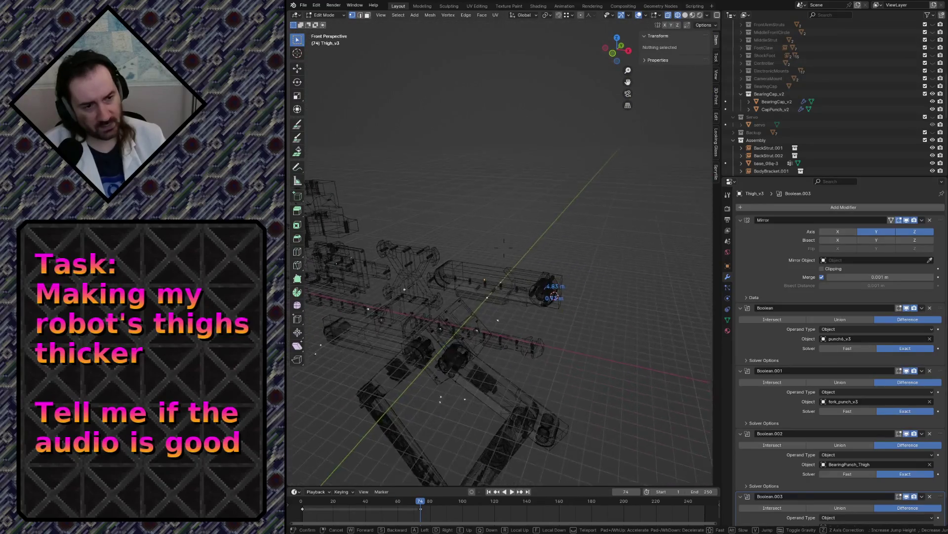
# - Save robot.blend and leave Edit Mode for Object Mode
pyautogui.click(605, 338)
pyautogui.hotkey('ctrl', 's')
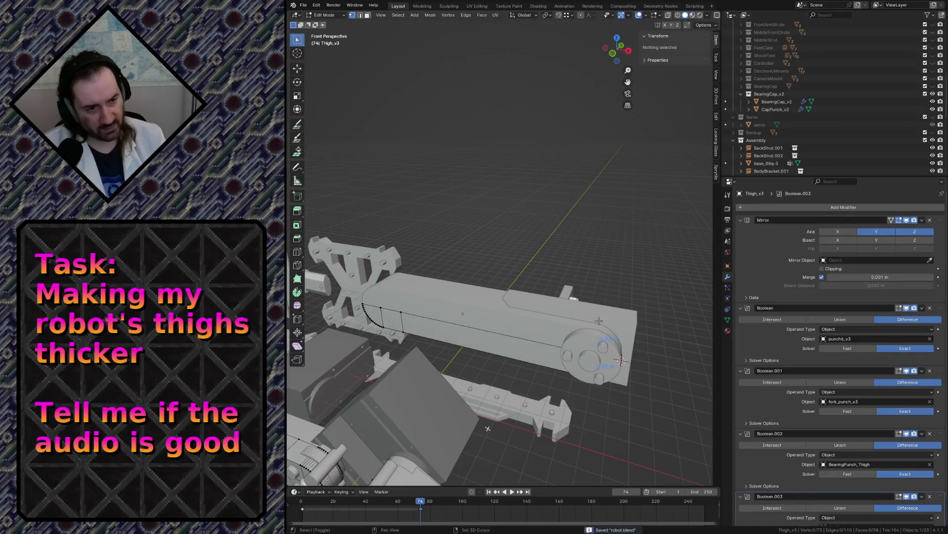
pyautogui.moveTo(606, 339); pyautogui.dragTo(600, 324, button='middle')
pyautogui.press('Tab')
pyautogui.press('Tab')
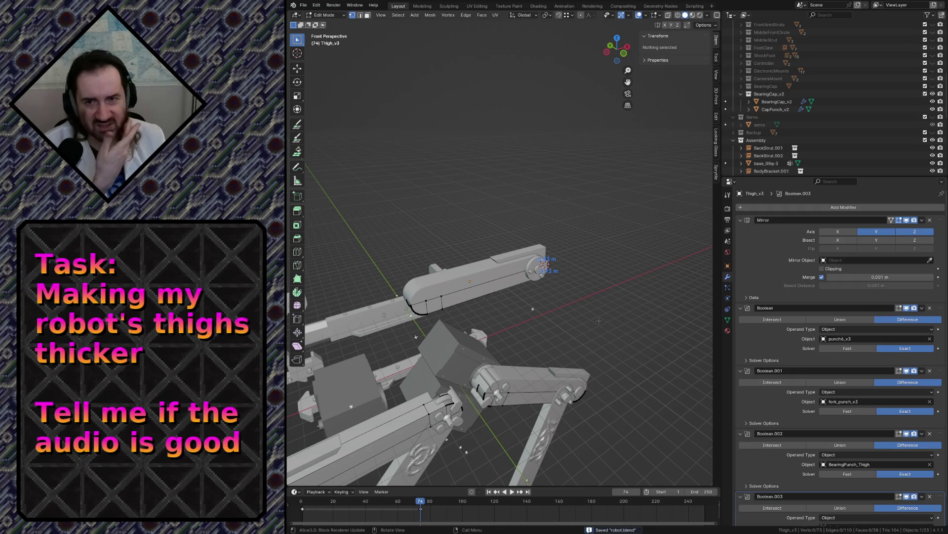
# - Reposition the view around the legs, save again and select Thigh v3.001
pyautogui.hotkey('shift', '`')
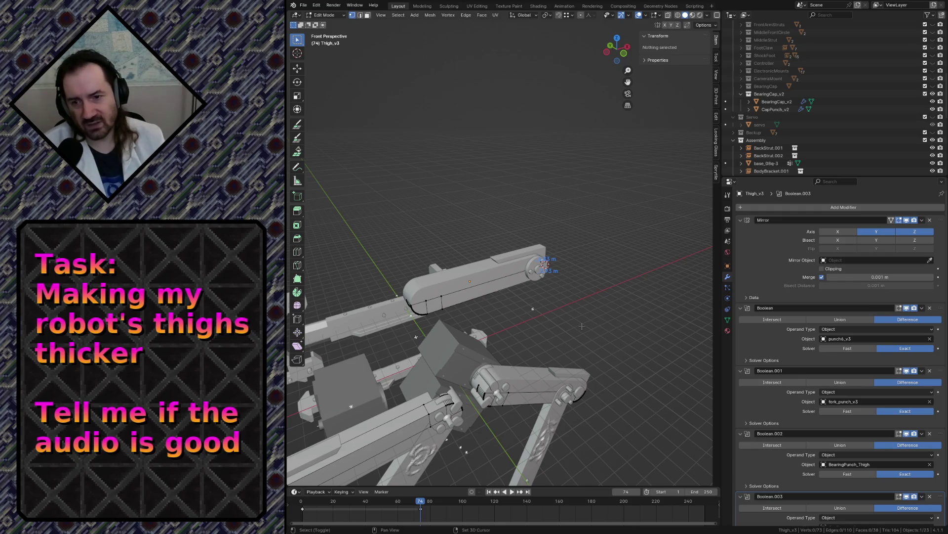
pyautogui.press('s')
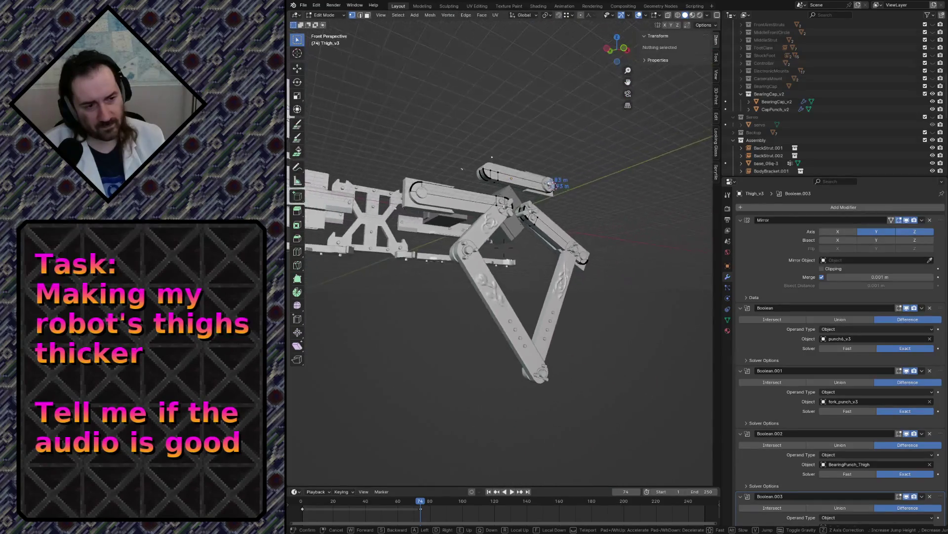
pyautogui.press('w')
pyautogui.click(583, 330)
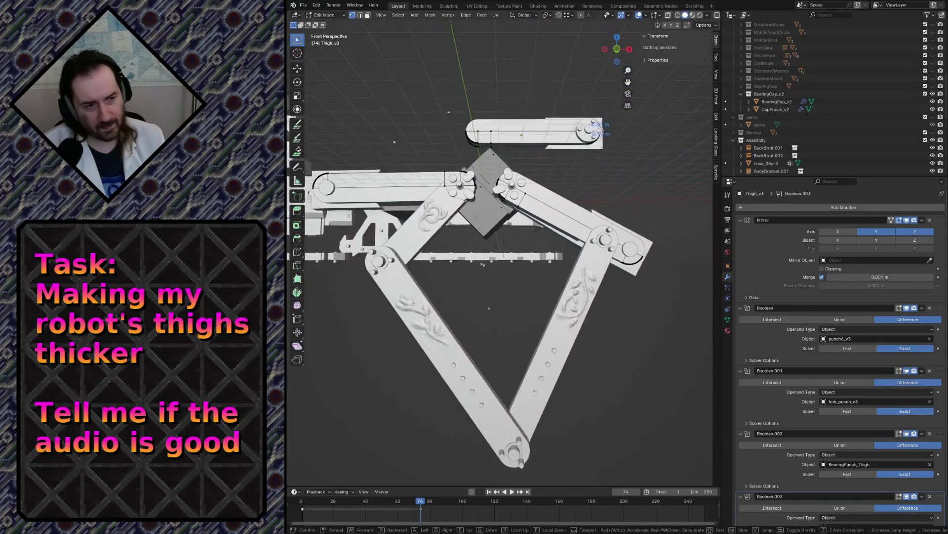
pyautogui.press('Tab')
pyautogui.hotkey('ctrl', 's')
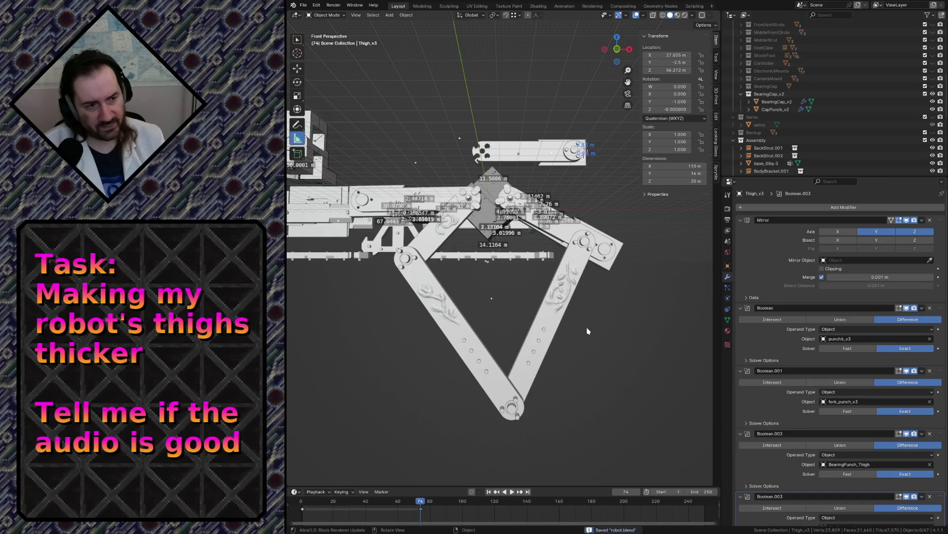
pyautogui.click(362, 198)
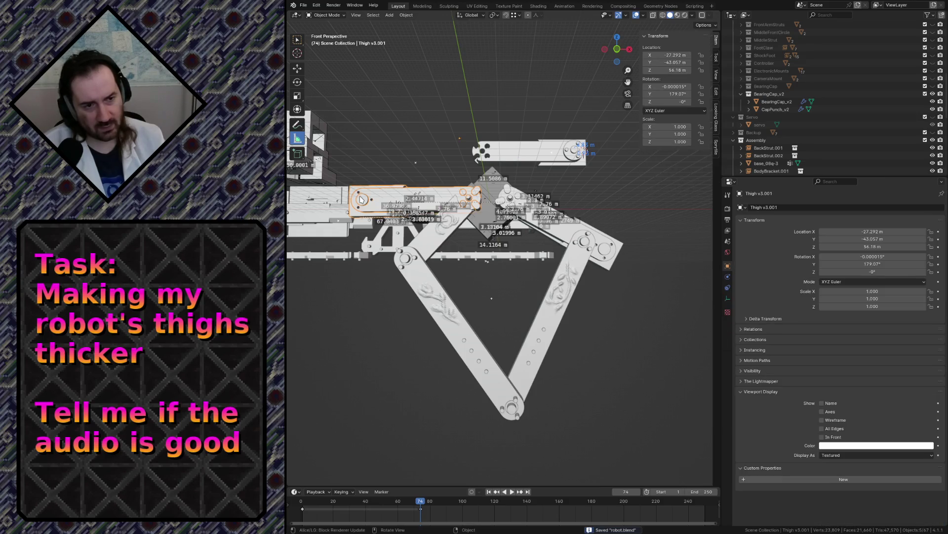
# - Frame Thigh v3.001 from the front and fly around to inspect its joint connection
pyautogui.press('KP_1')
pyautogui.press('KP_Decimal')
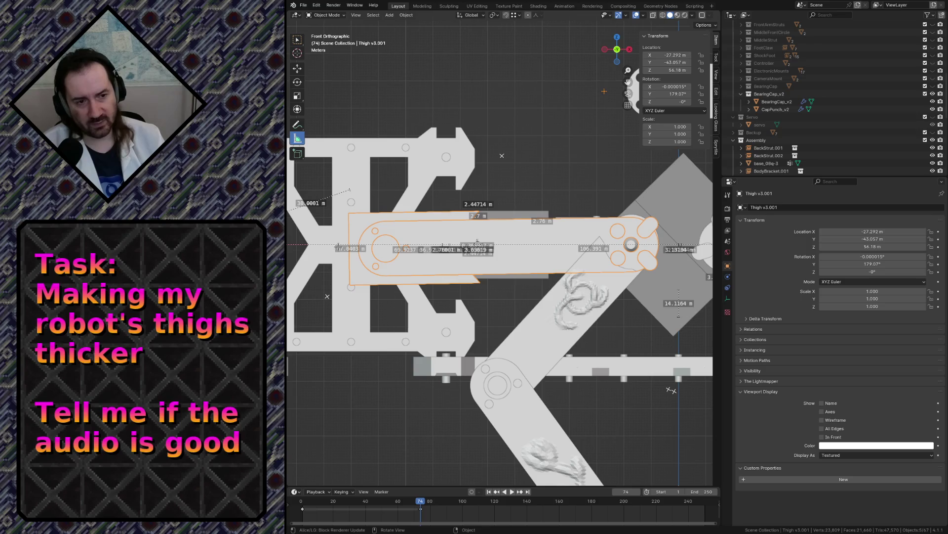
pyautogui.hotkey('shift', '`')
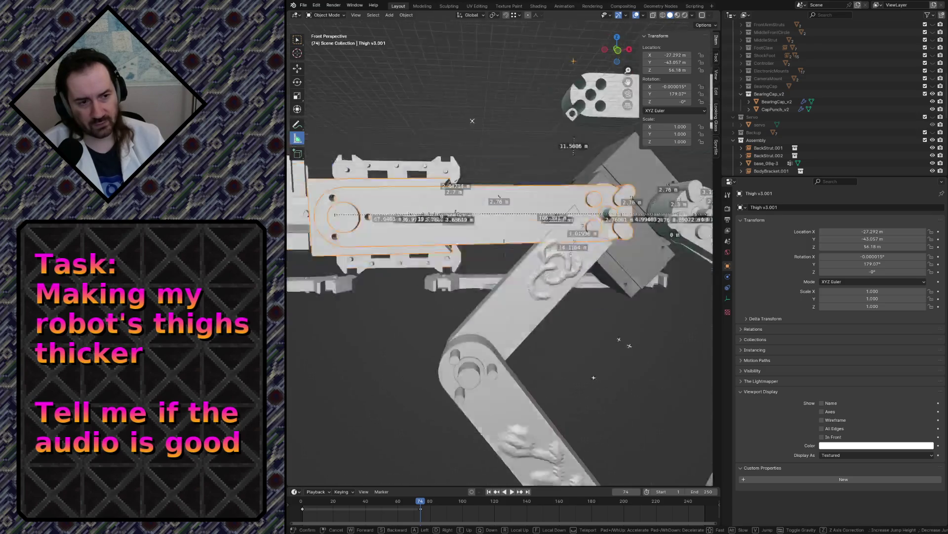
pyautogui.press('w')
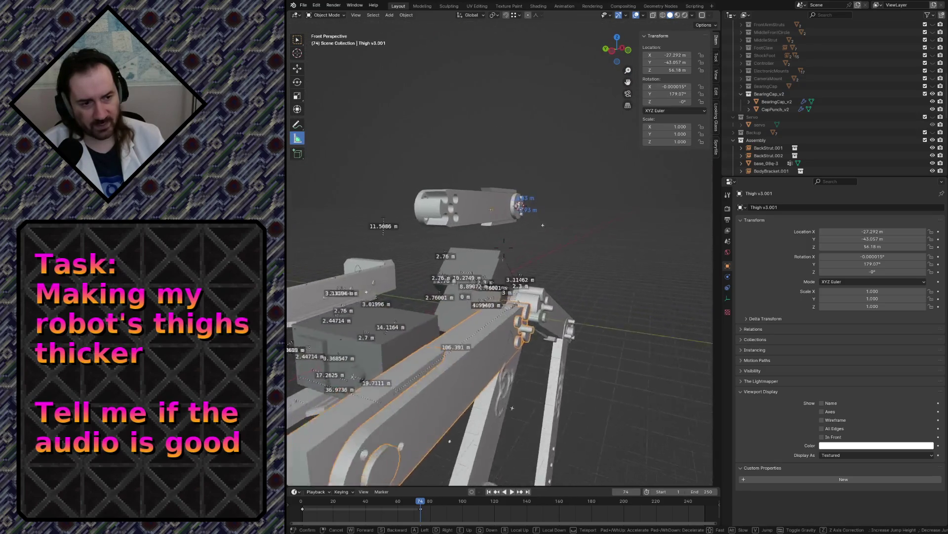
pyautogui.press('s')
pyautogui.press('w')
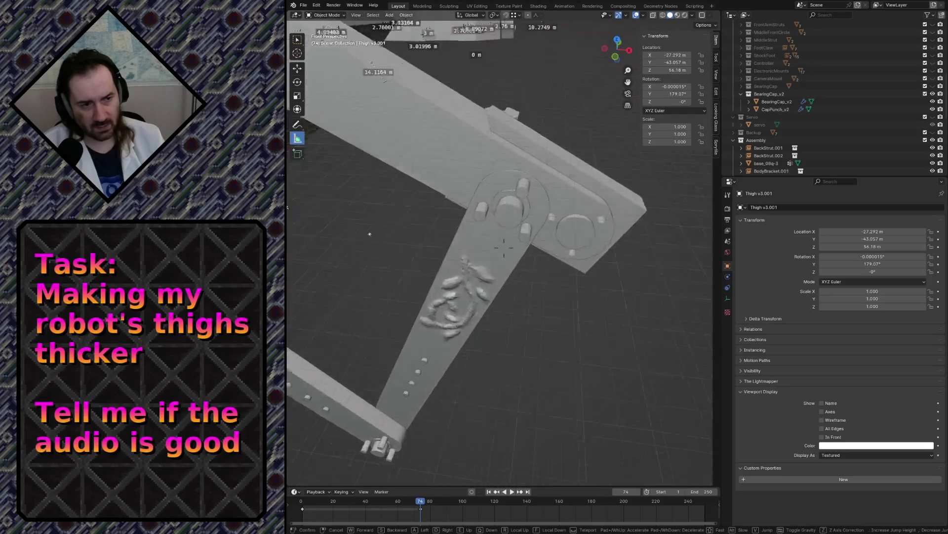
pyautogui.press('s')
pyautogui.press('w')
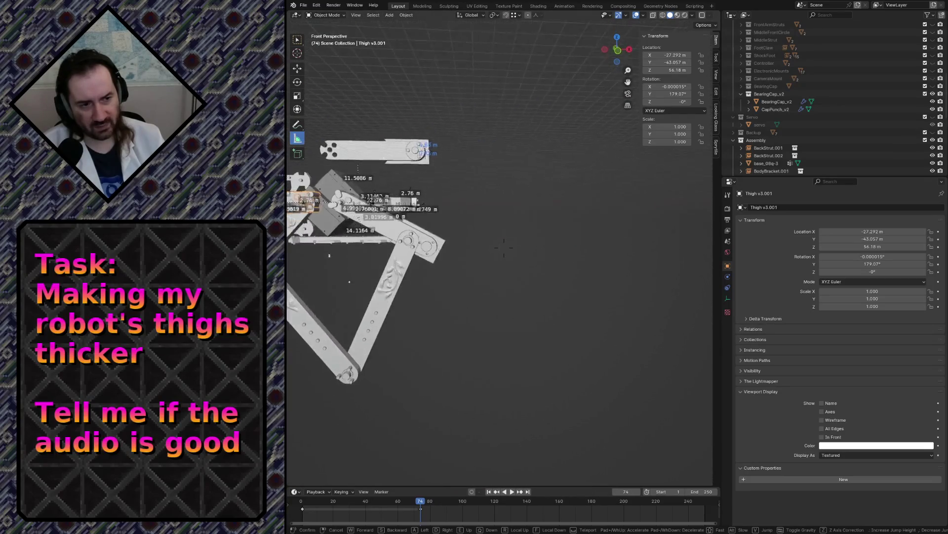
pyautogui.press('w')
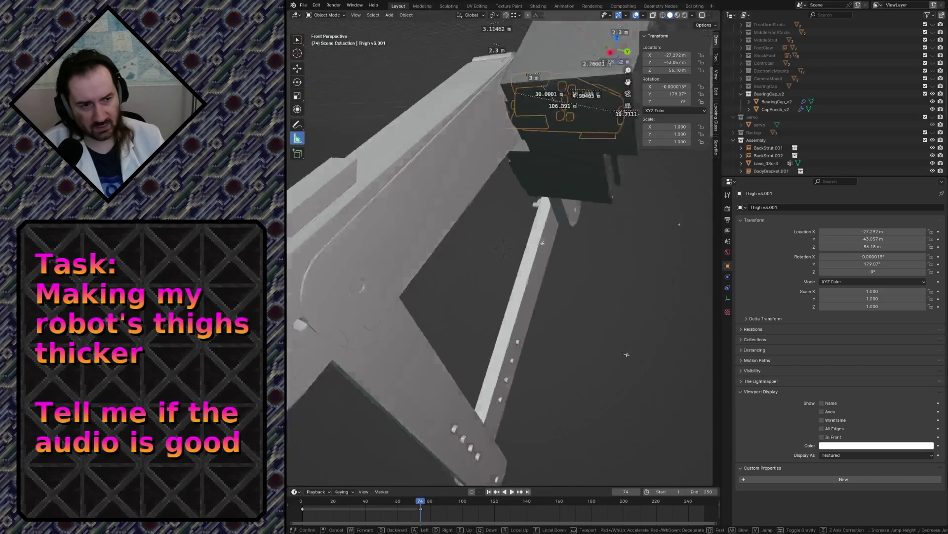
pyautogui.click(504, 247)
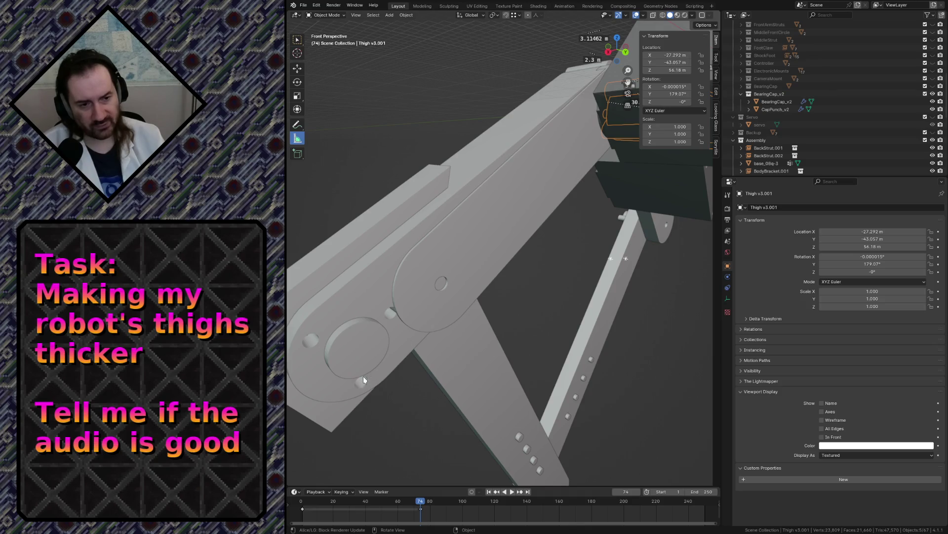
# - Fly in to a close-up of the knee joint and select the original Thigh v3
pyautogui.hotkey('shift', '`')
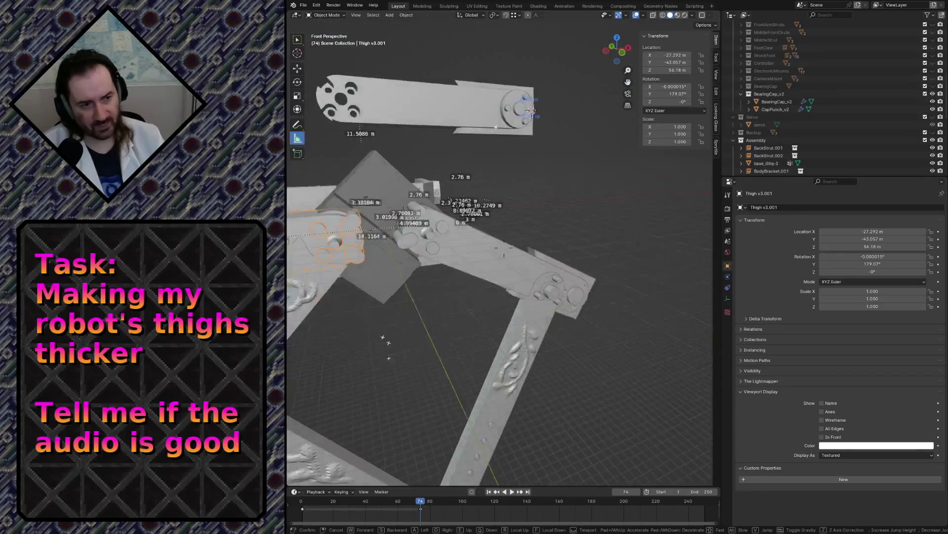
pyautogui.press('s')
pyautogui.press('w')
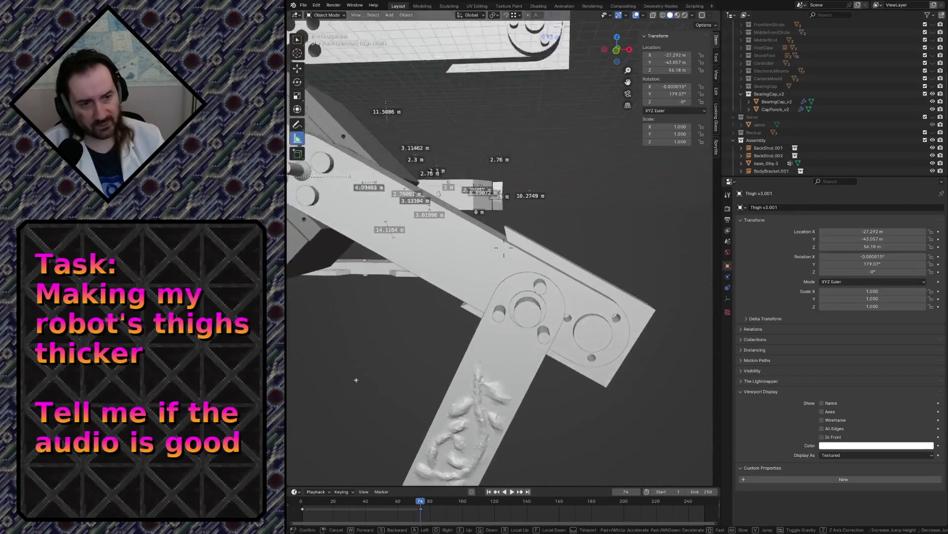
pyautogui.press('w')
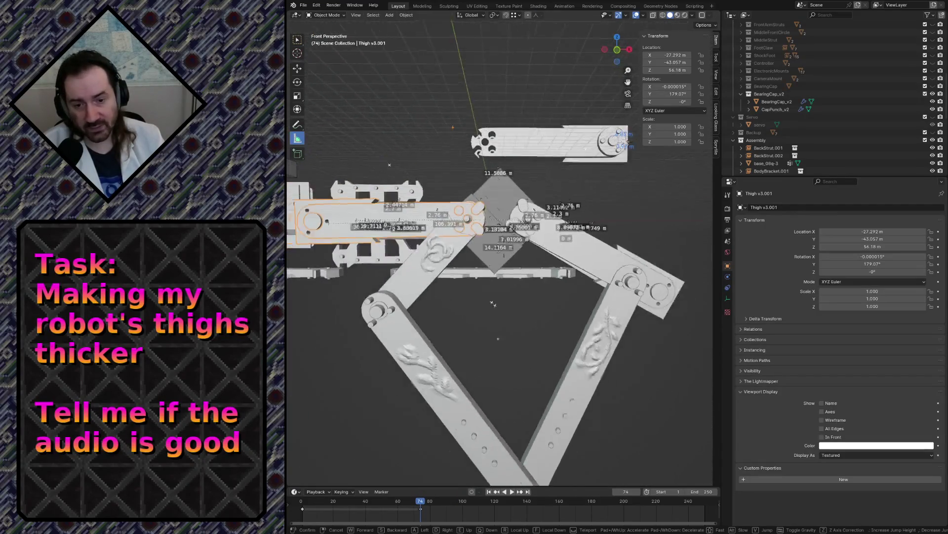
pyautogui.click(379, 282)
pyautogui.click(375, 271)
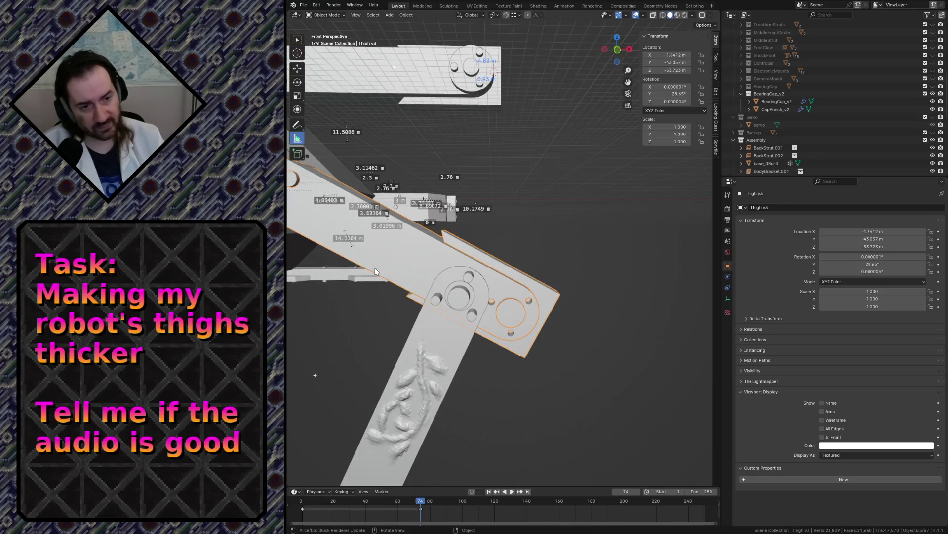
# - Switch to an orthographic front view, zoom out and clear the selection to review the linkage
pyautogui.press('KP_5')
pyautogui.scroll(-4, 375, 272)
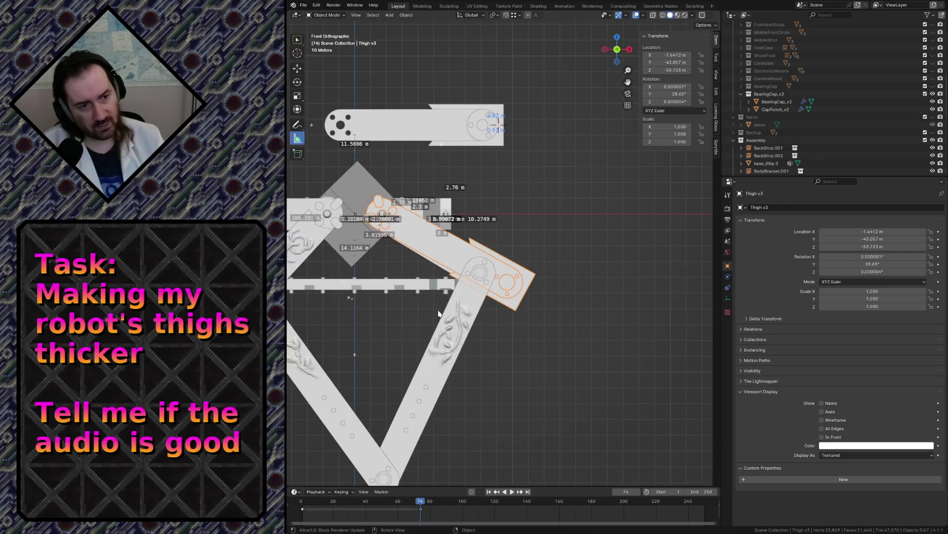
pyautogui.click(442, 327)
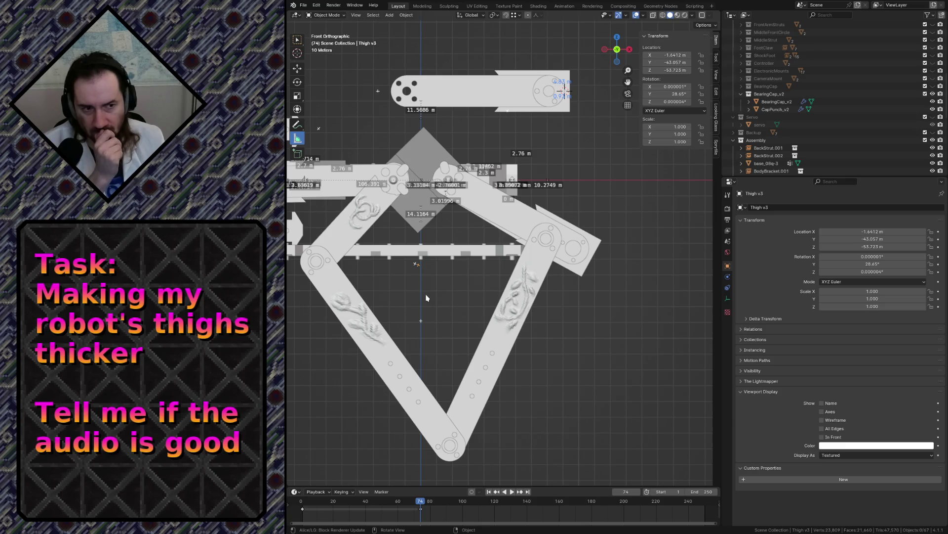
pyautogui.hotkey('shift', '`')
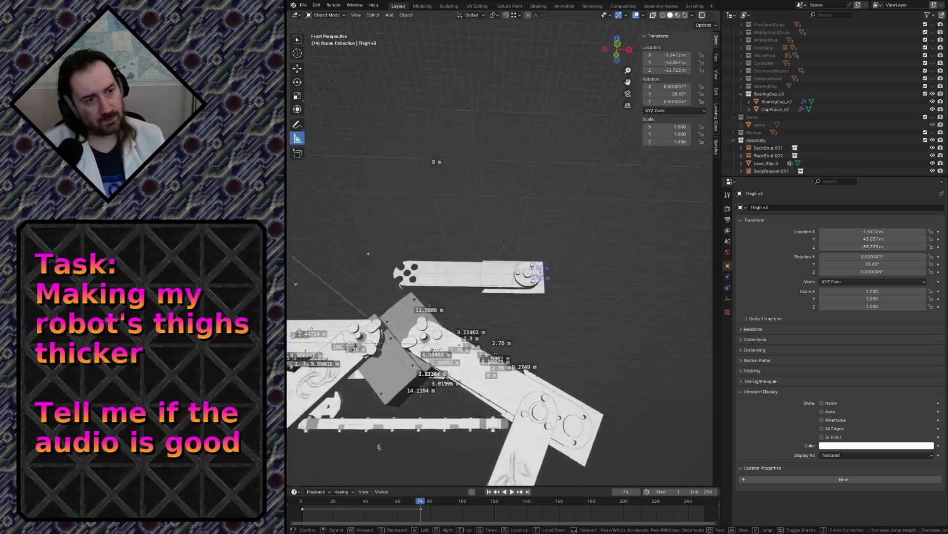
# - Hide the CapPunch_v2 cutter, select BearingPunch_Thigh from a side view, and save robot.blend
pyautogui.click(503, 176)
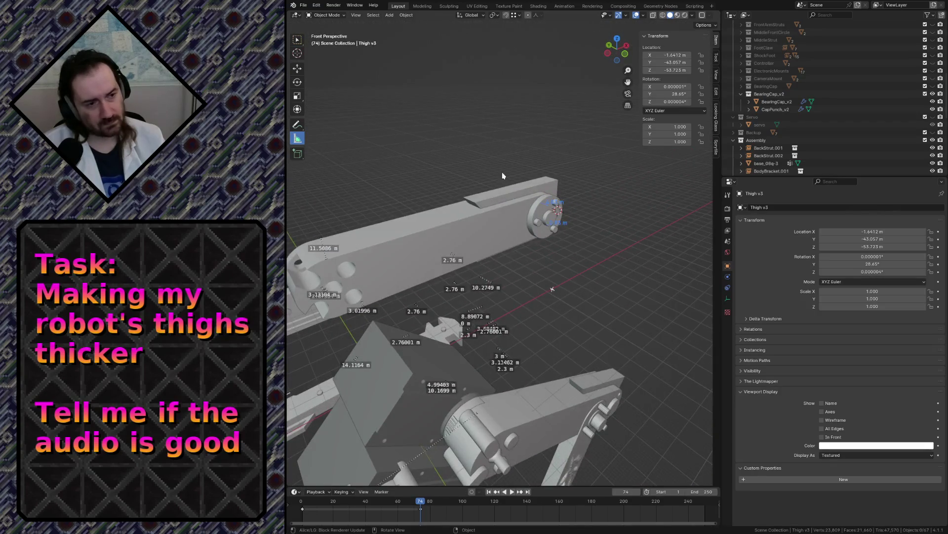
pyautogui.click(552, 214)
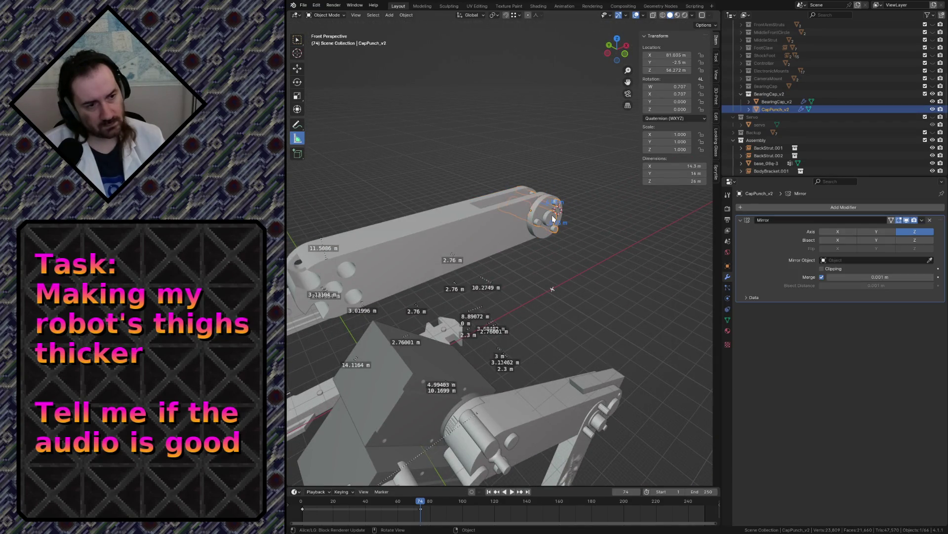
pyautogui.press('h')
pyautogui.moveTo(547, 222); pyautogui.dragTo(385, 232, button='middle')
pyautogui.click(470, 264)
pyautogui.hotkey('ctrl', 's')
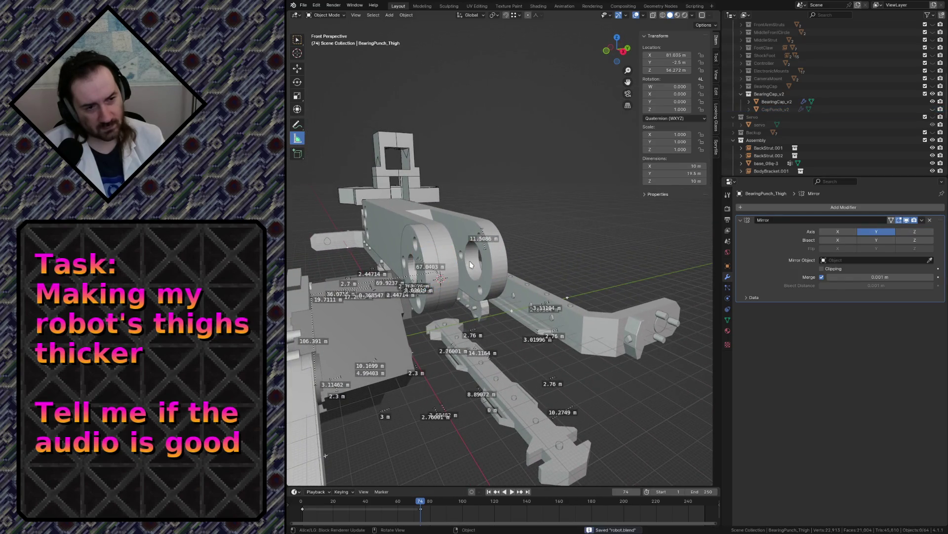